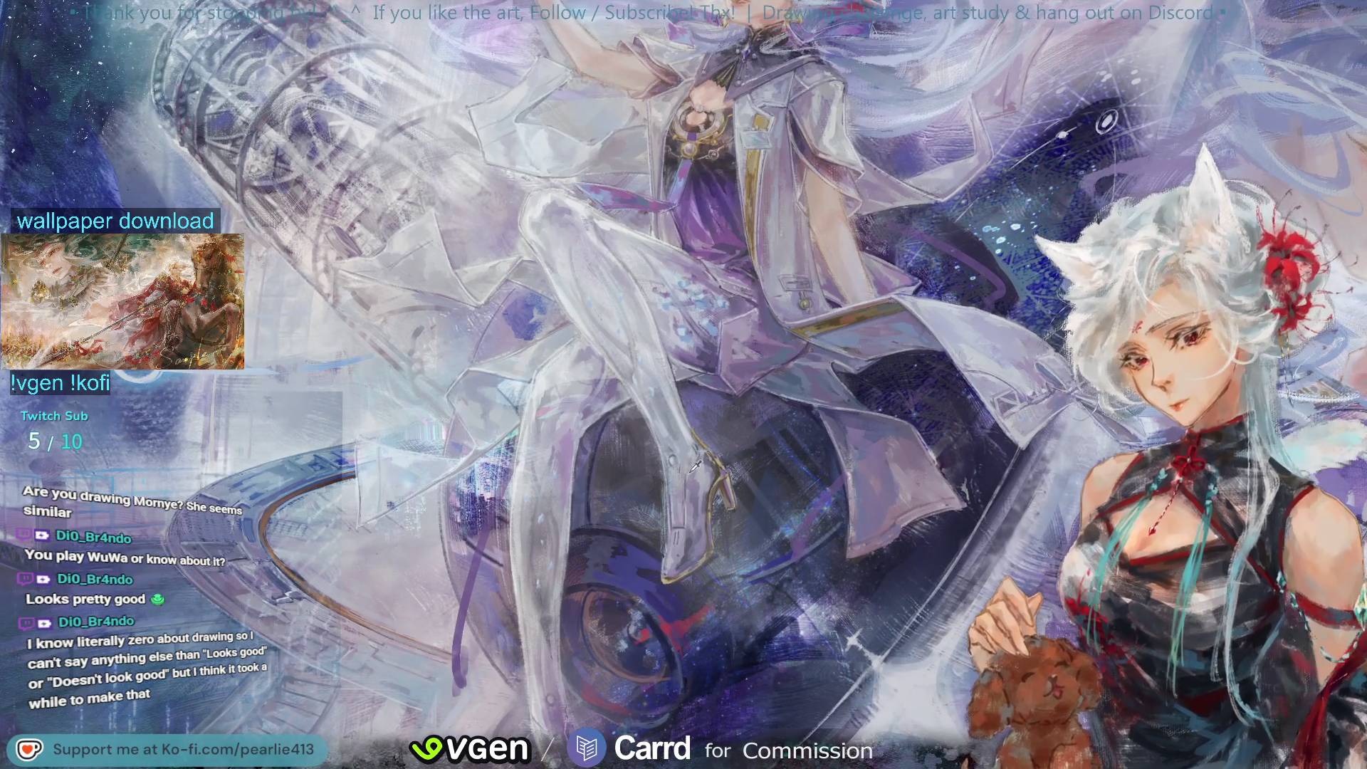
# Step: Sample the boot and ribbon golds and paint a small gold loop at the ribbon's end on the orb
pyautogui.keyDown('alt'); pyautogui.click(724, 475); pyautogui.keyUp('alt')
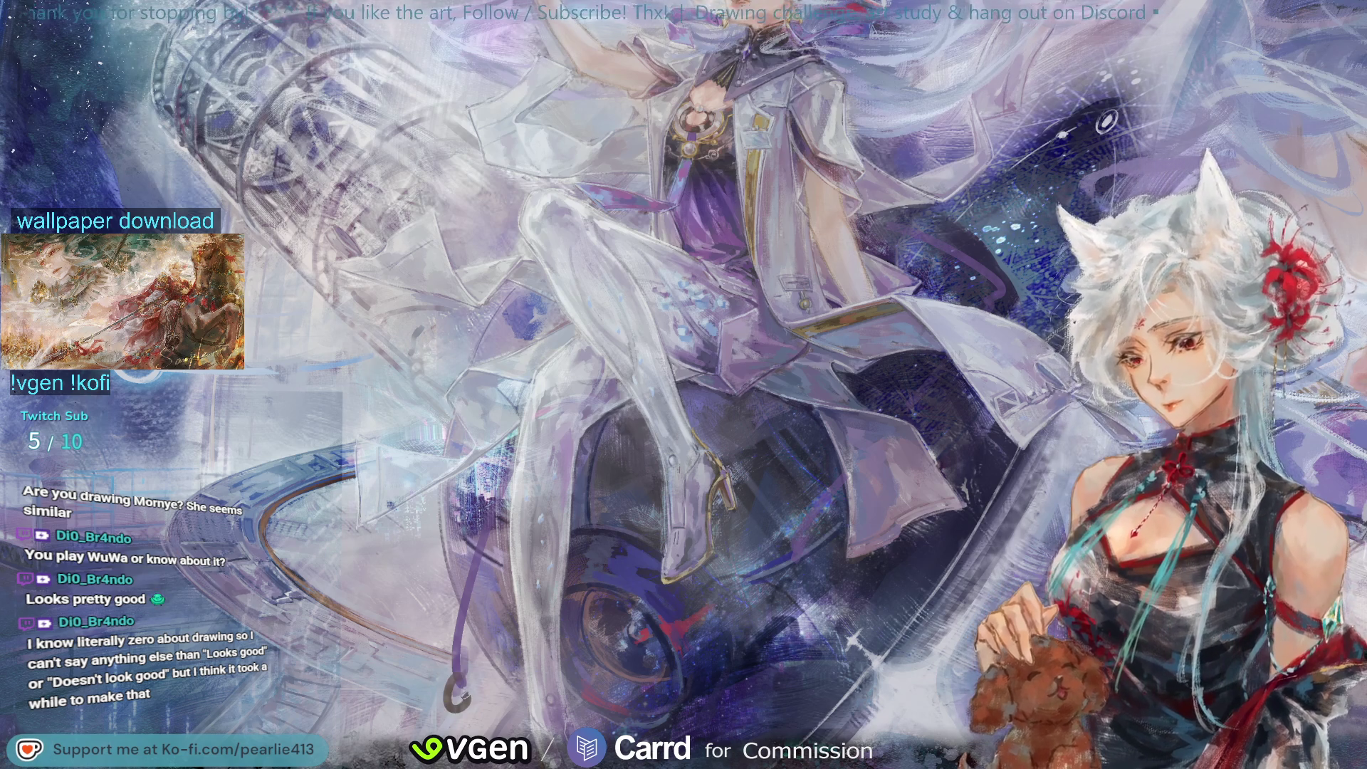
pyautogui.keyDown('alt'); pyautogui.click(725, 461); pyautogui.keyUp('alt')
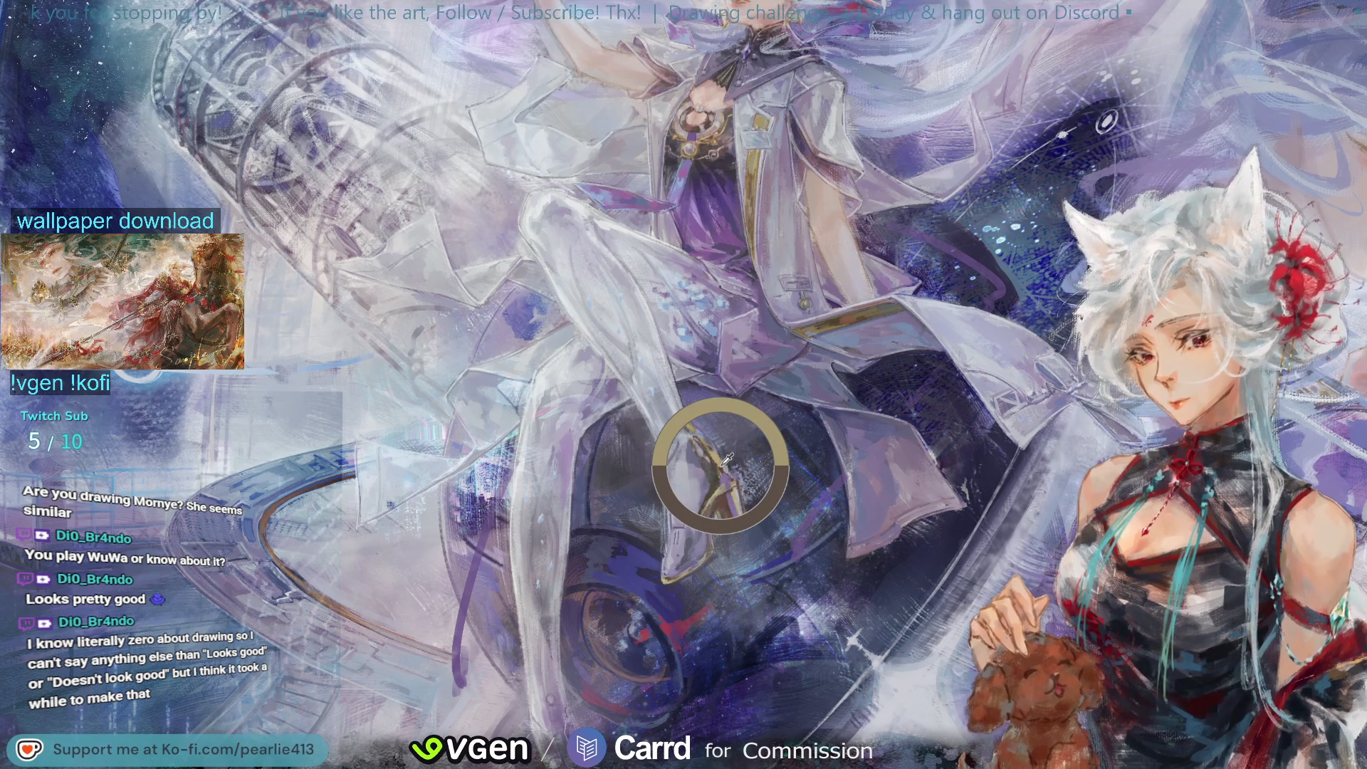
pyautogui.keyDown('alt'); pyautogui.click(458, 697); pyautogui.keyUp('alt')
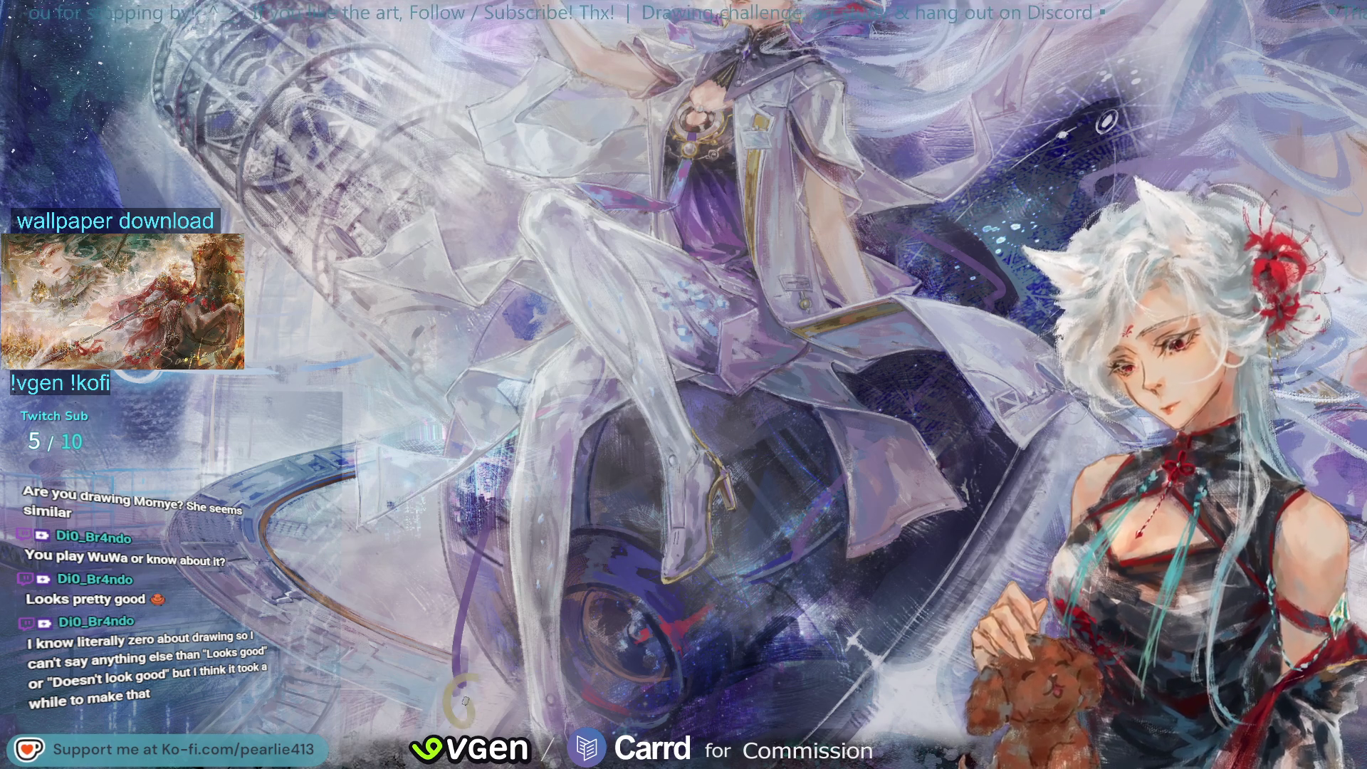
pyautogui.moveTo(783, 591); pyautogui.dragTo(801, 562)
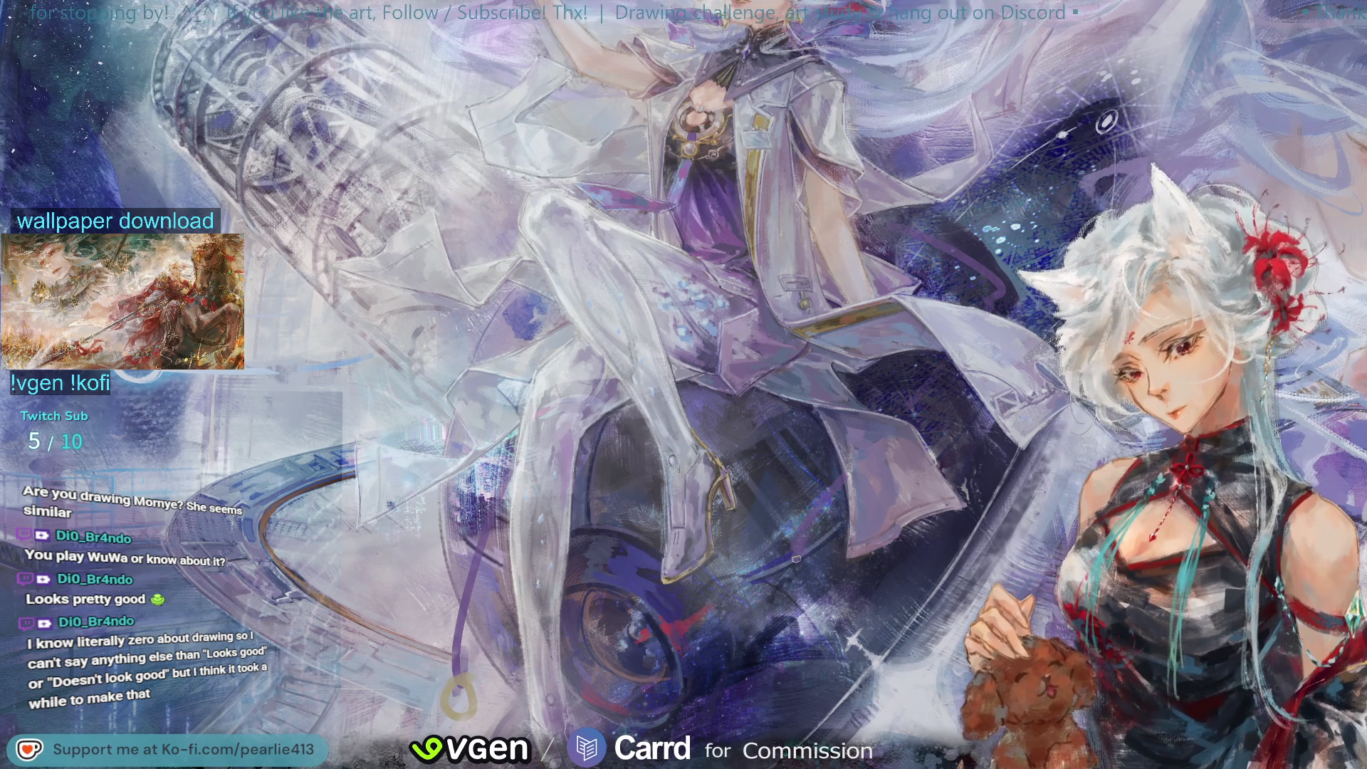
pyautogui.hotkey('ctrl', '-')
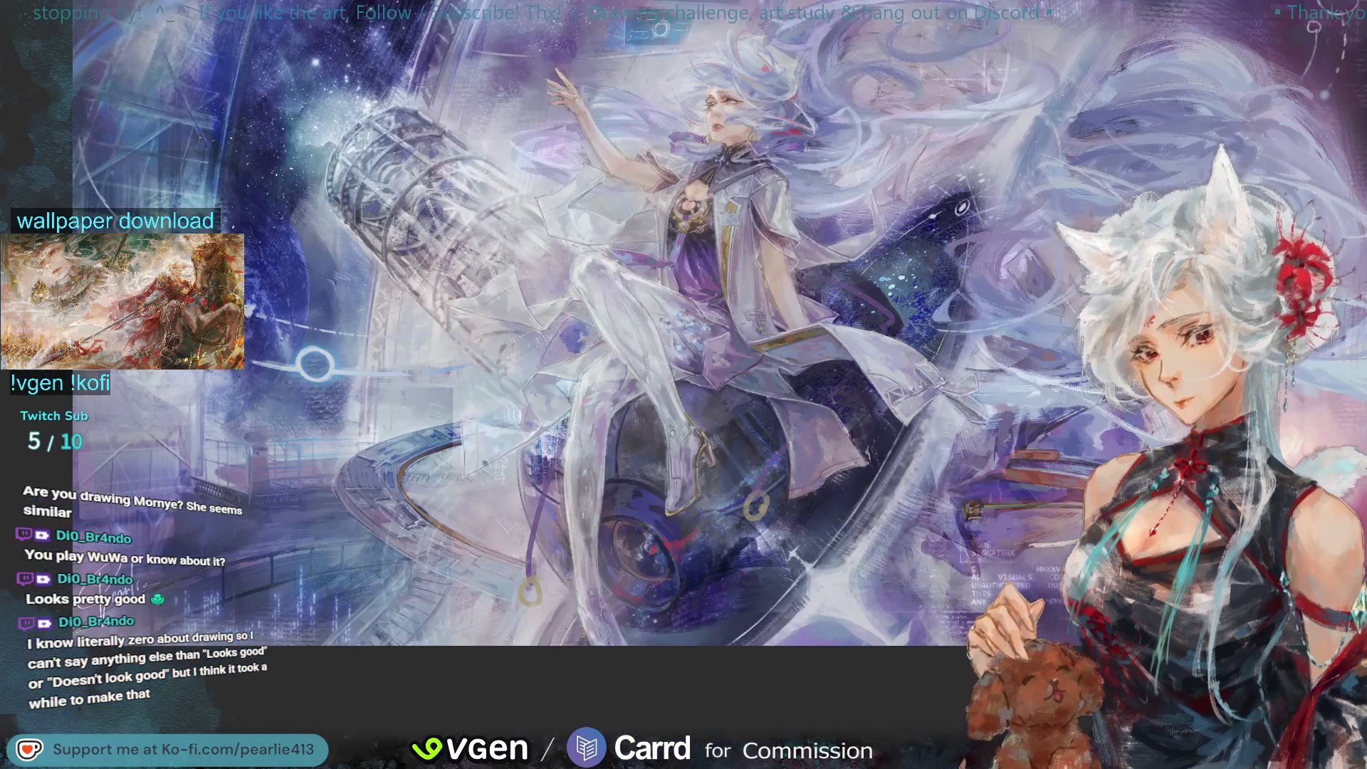
# Step: Zoom out further to frame the entire painting
pyautogui.hotkey('ctrl', '-')
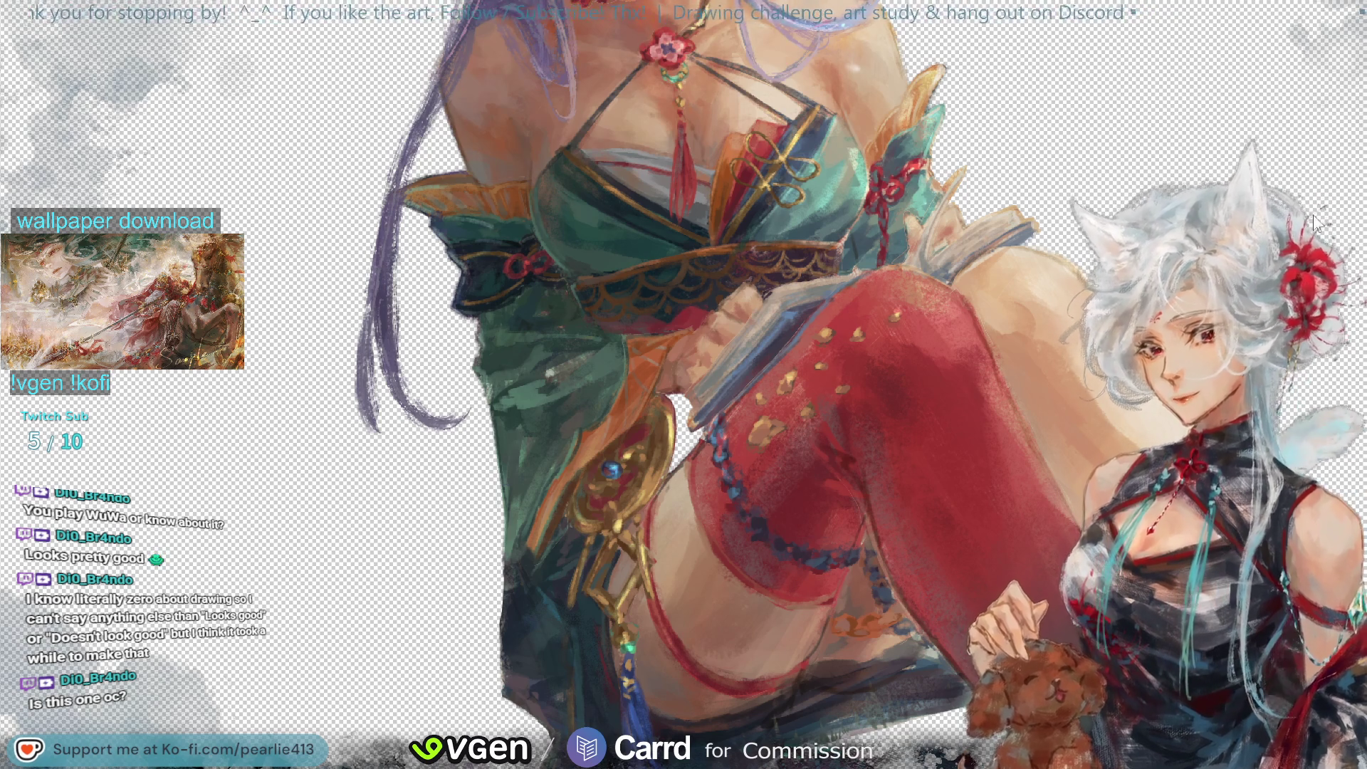
# Step: Darken and extend the red shadow beside the stocking and fill the white gap with dark paint
pyautogui.moveTo(1360, 7)
pyautogui.mouseDown()
pyautogui.moveTo(1265, 82)
pyautogui.moveTo(1366, 196)
pyautogui.mouseUp()
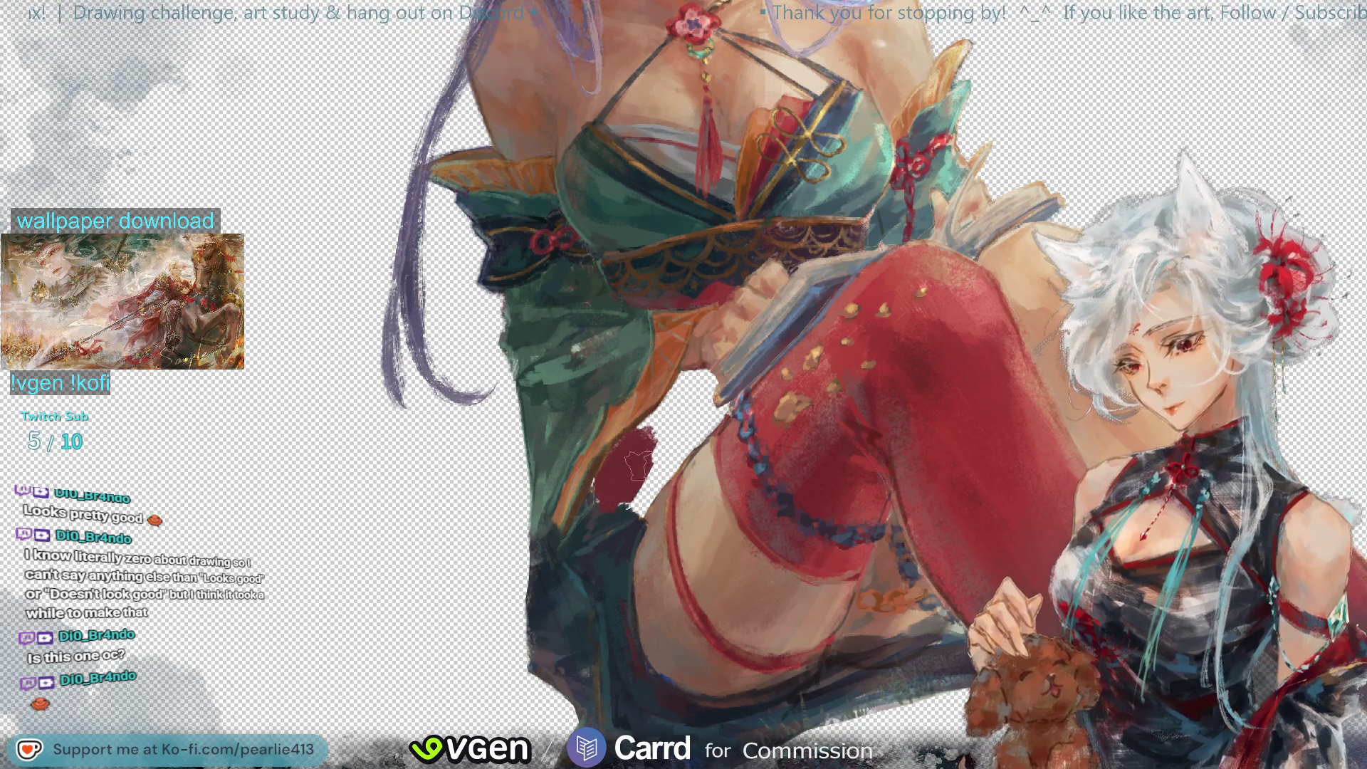
pyautogui.moveTo(654, 448); pyautogui.dragTo(665, 426)
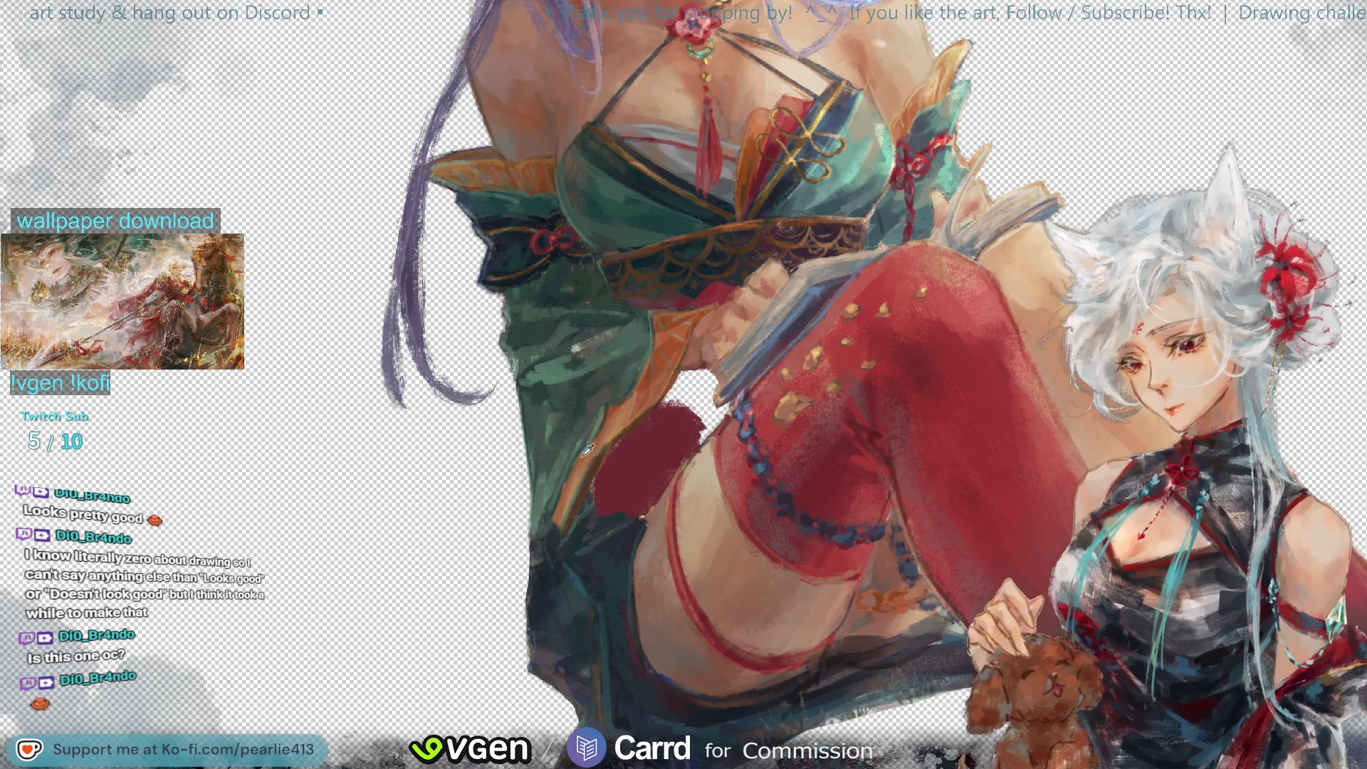
pyautogui.moveTo(676, 377); pyautogui.dragTo(686, 384)
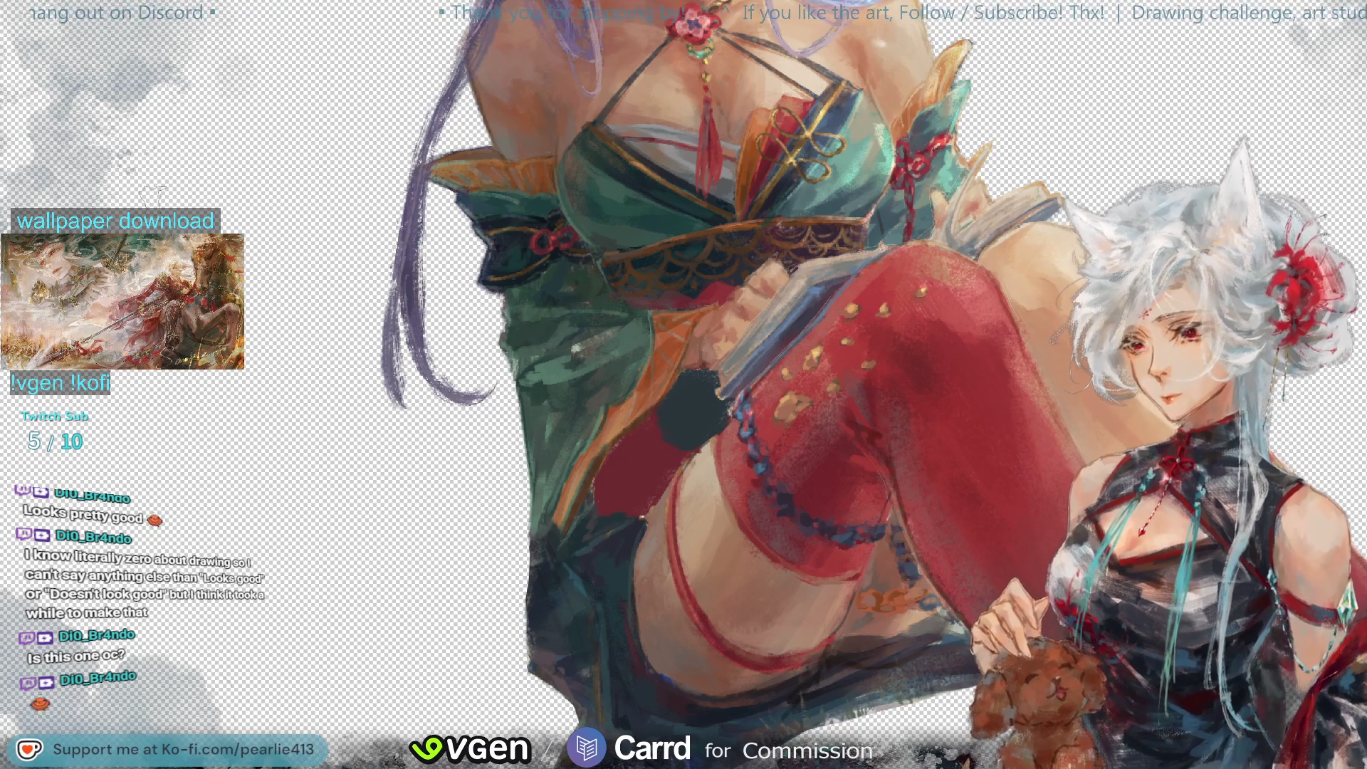
# Step: Shift and rotate the white-haired girl and dog layer to a new angle
pyautogui.moveTo(669, 455); pyautogui.dragTo(659, 421)
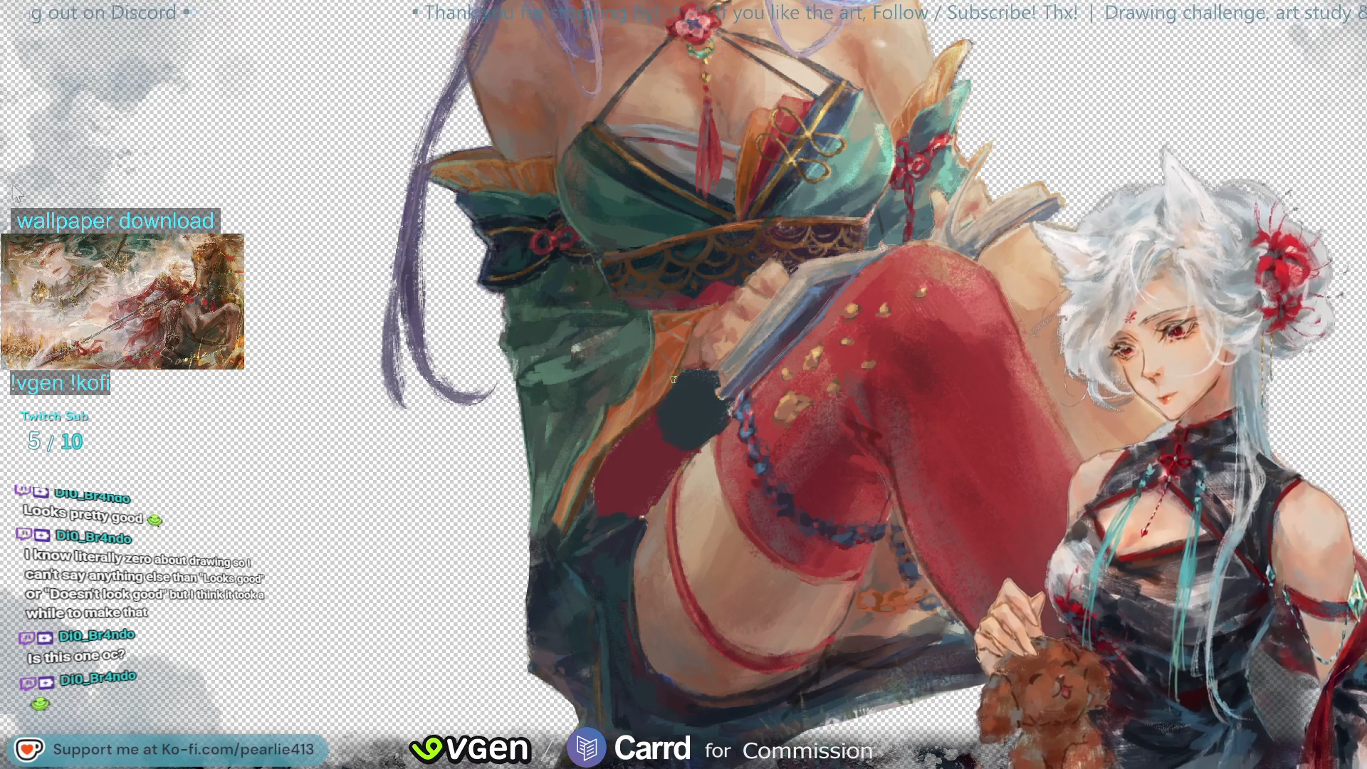
pyautogui.press('Return')
pyautogui.moveTo(697, 441)
pyautogui.mouseDown()
pyautogui.moveTo(675, 439)
pyautogui.moveTo(619, 512)
pyautogui.mouseUp()
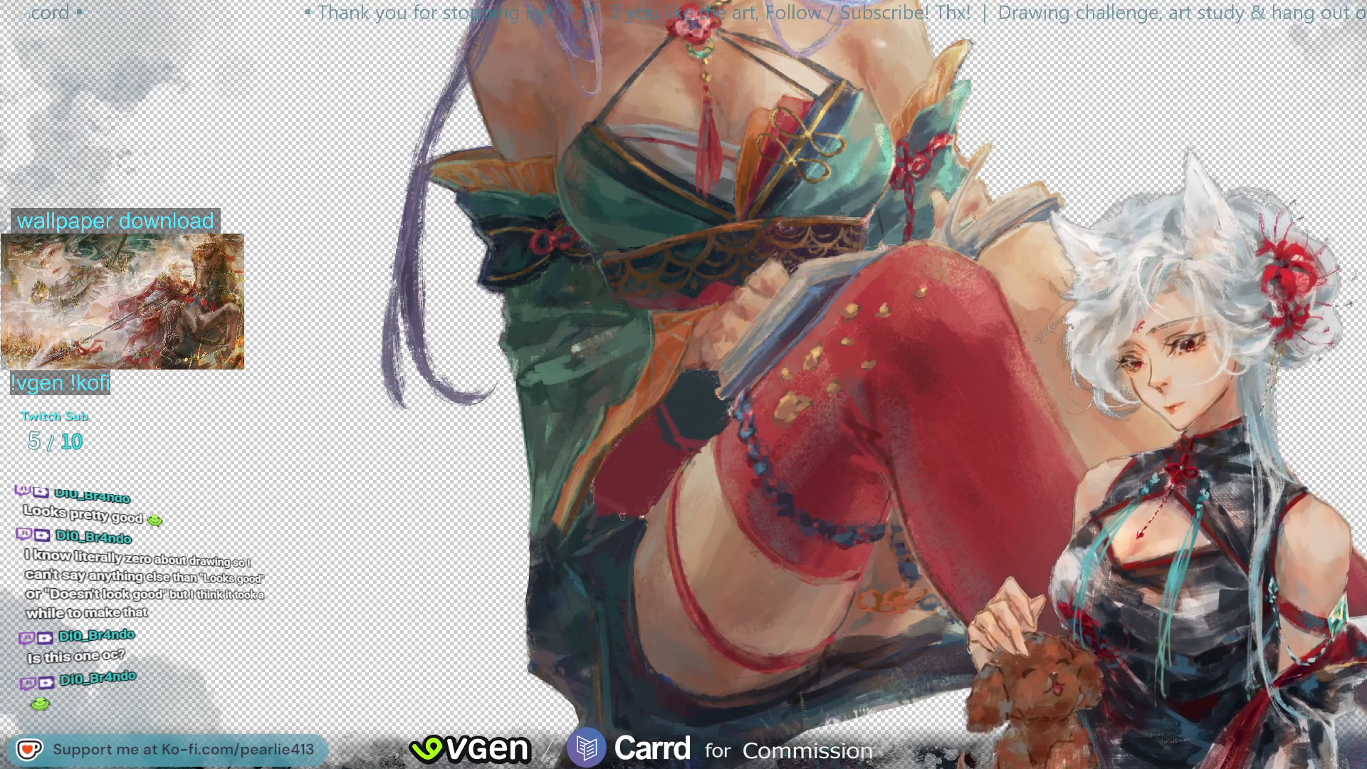
pyautogui.moveTo(629, 477)
pyautogui.mouseDown()
pyautogui.moveTo(613, 508)
pyautogui.moveTo(626, 518)
pyautogui.mouseUp()
pyautogui.moveTo(673, 457); pyautogui.dragTo(678, 441)
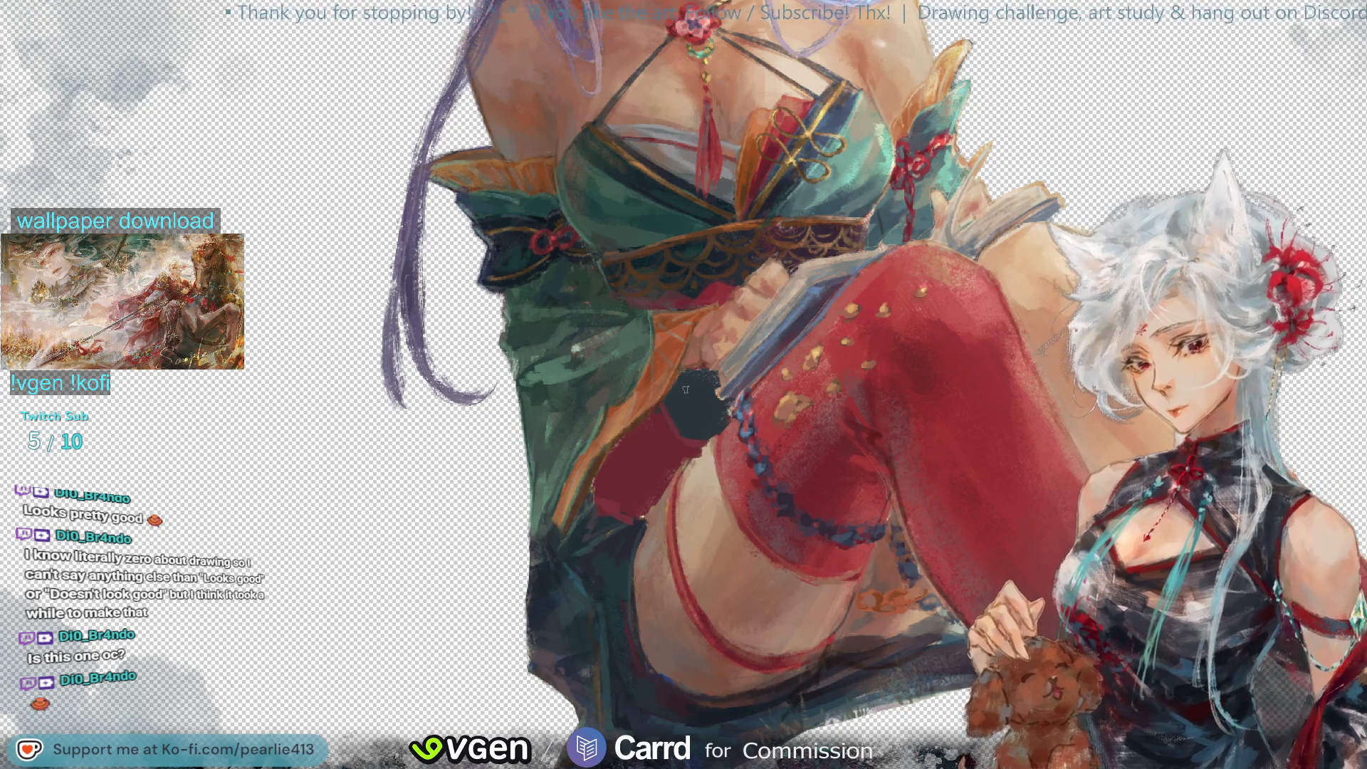
pyautogui.moveTo(679, 442)
pyautogui.mouseDown()
pyautogui.moveTo(729, 443)
pyautogui.moveTo(598, 530)
pyautogui.moveTo(977, 292)
pyautogui.mouseUp()
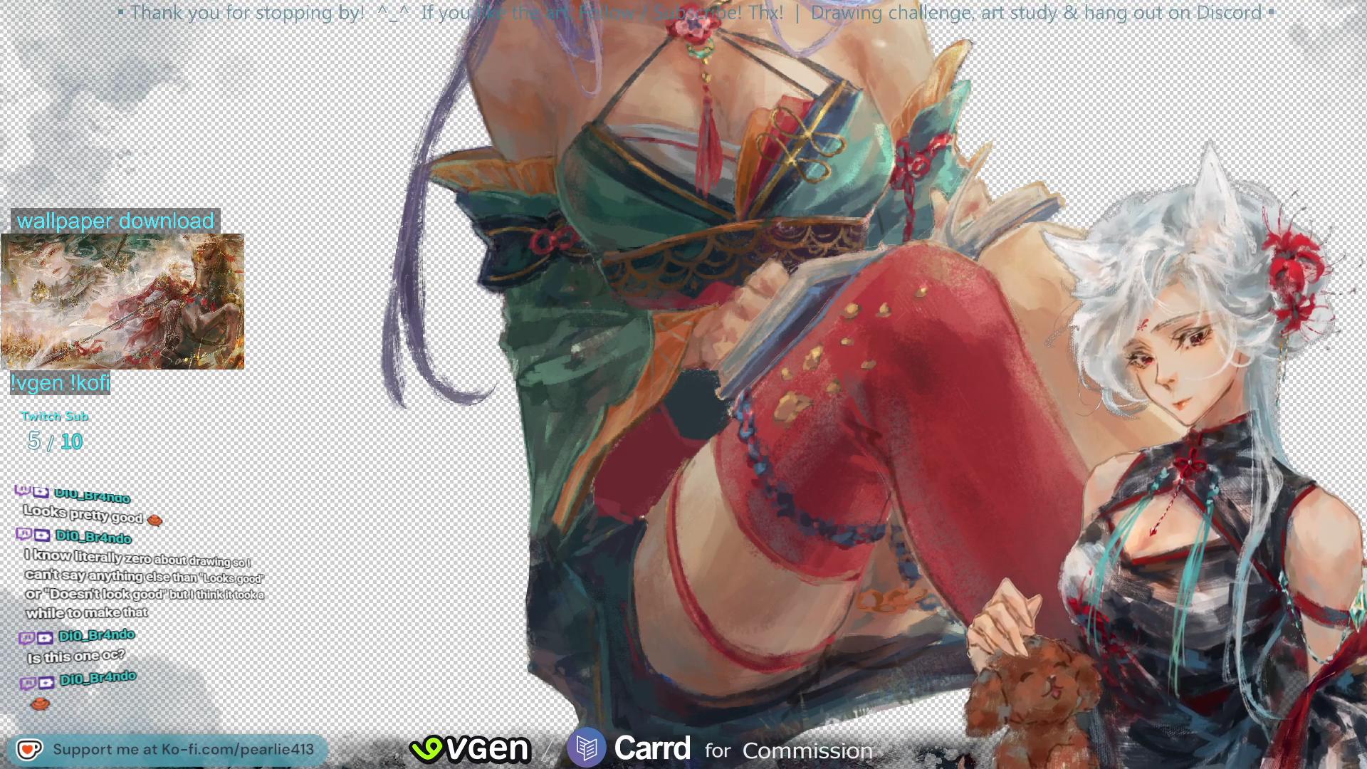
pyautogui.moveTo(977, 292); pyautogui.dragTo(997, 285)
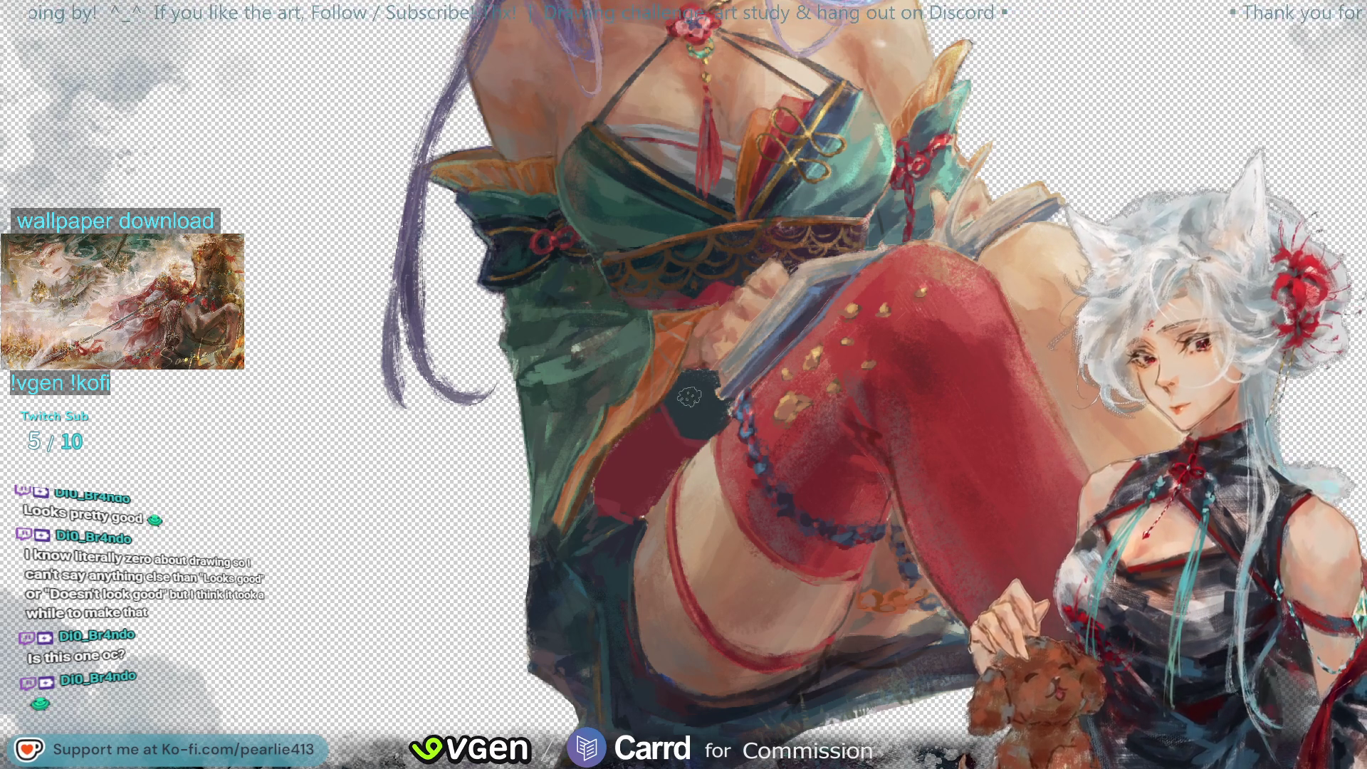
# Step: Sample several colours from the painting near the red stocking
pyautogui.keyDown('alt'); pyautogui.click(674, 367); pyautogui.keyUp('alt')
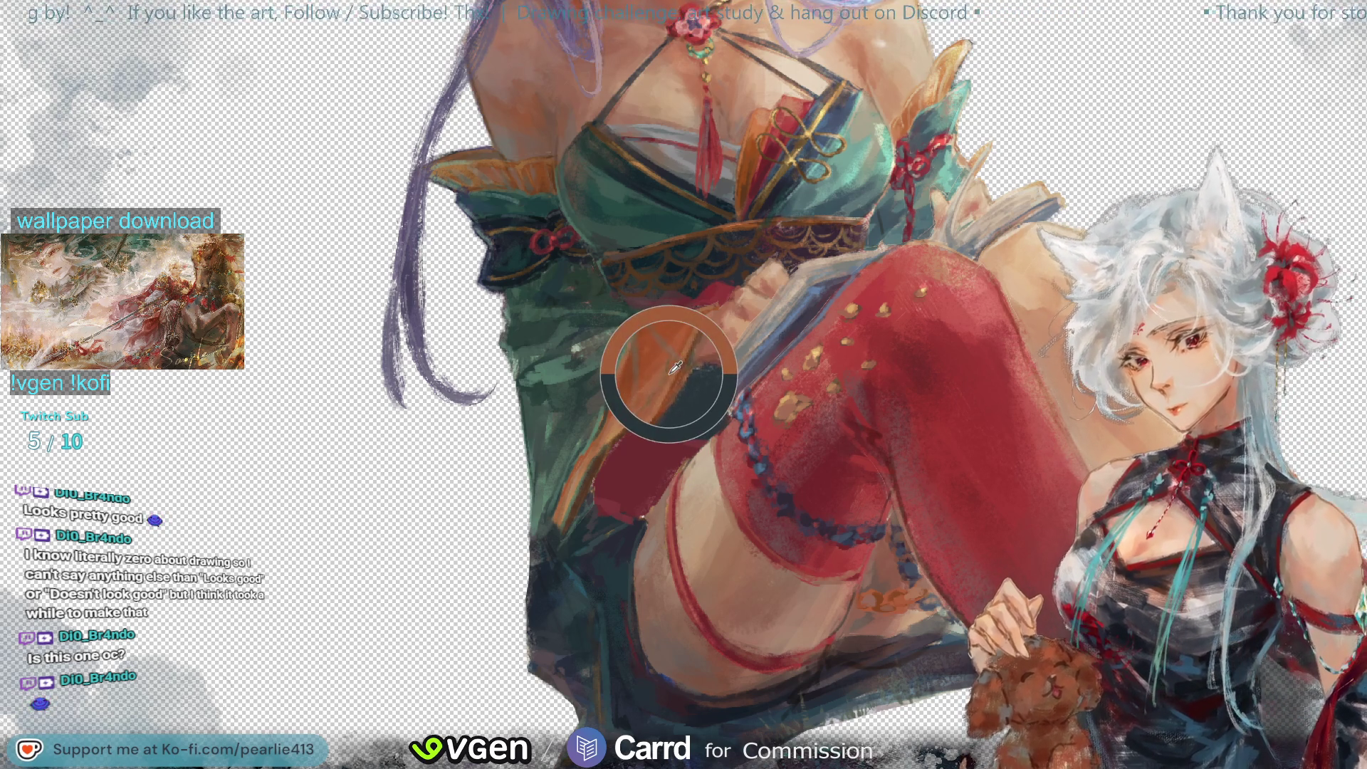
pyautogui.moveTo(675, 367); pyautogui.dragTo(711, 263)
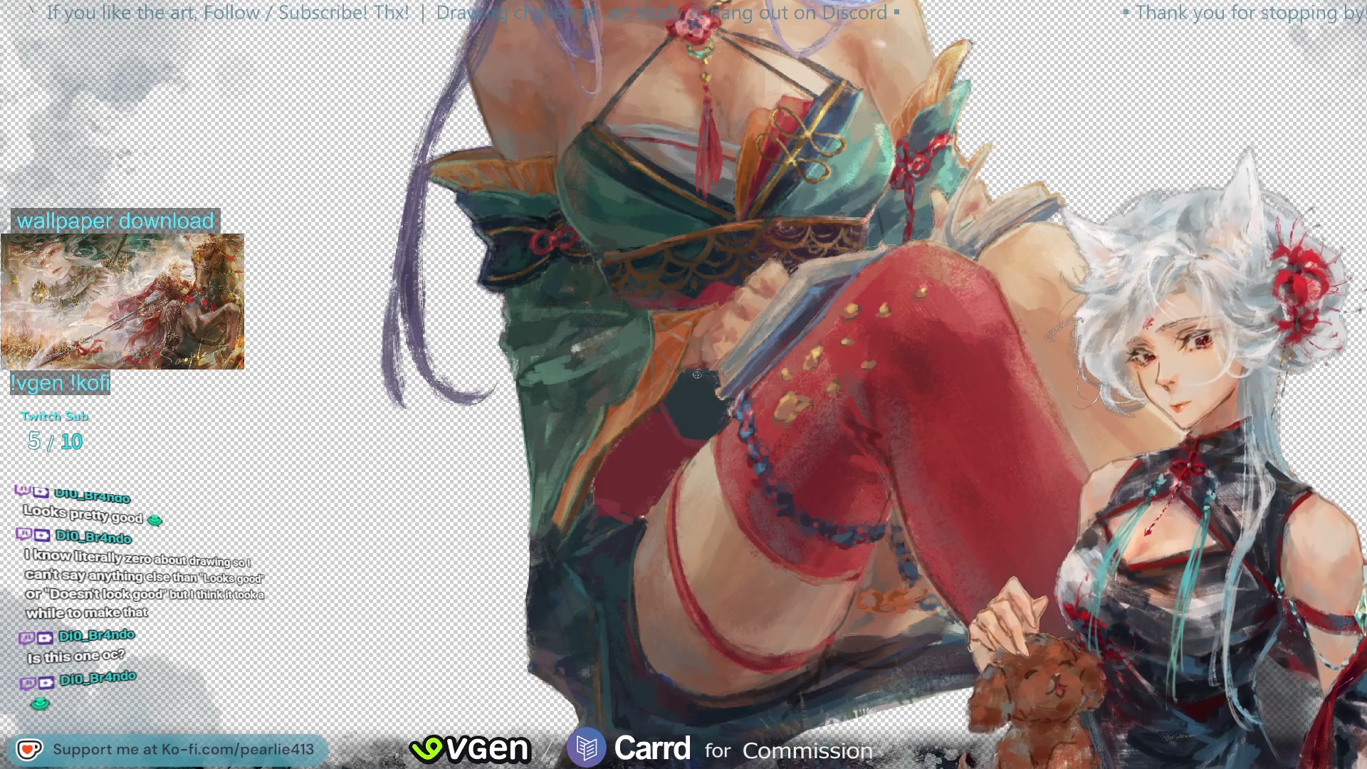
pyautogui.keyDown('alt'); pyautogui.click(675, 356); pyautogui.keyUp('alt')
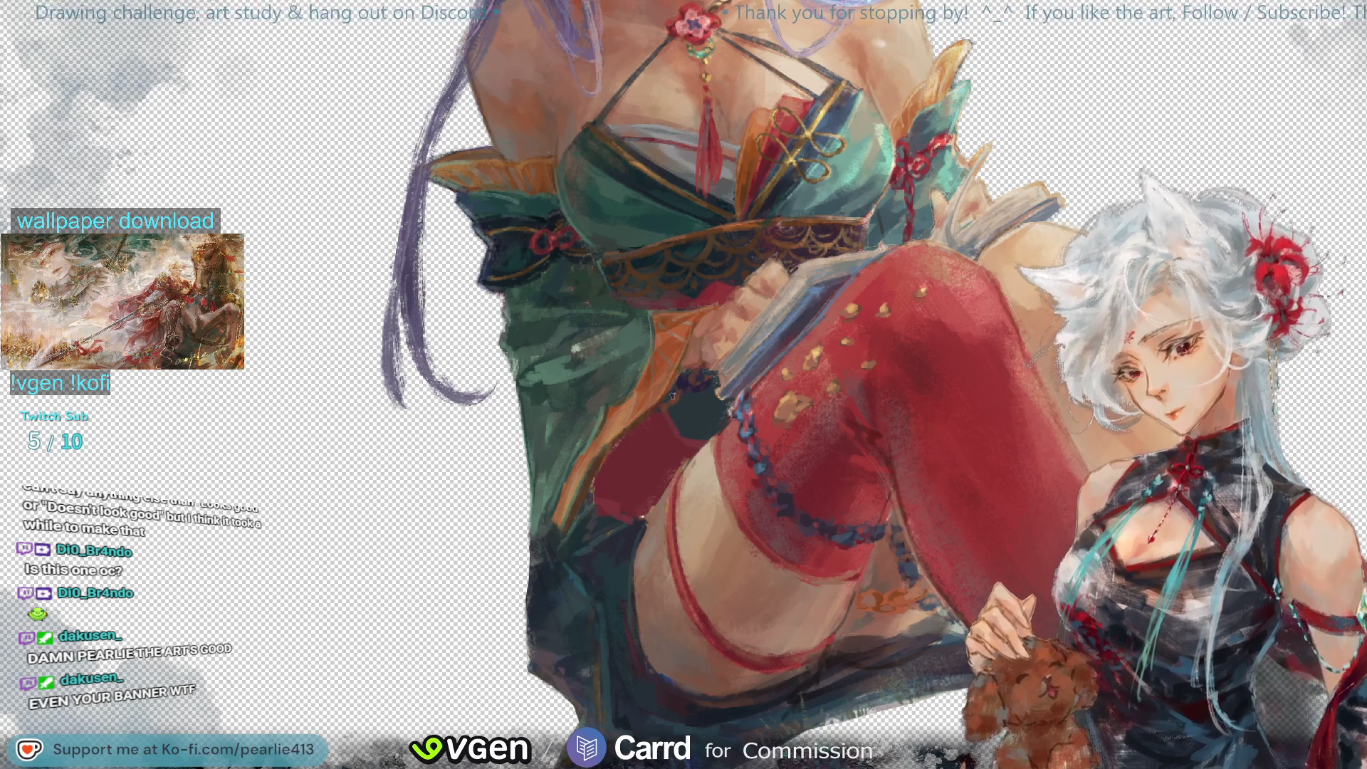
pyautogui.keyDown('alt'); pyautogui.click(662, 446); pyautogui.keyUp('alt')
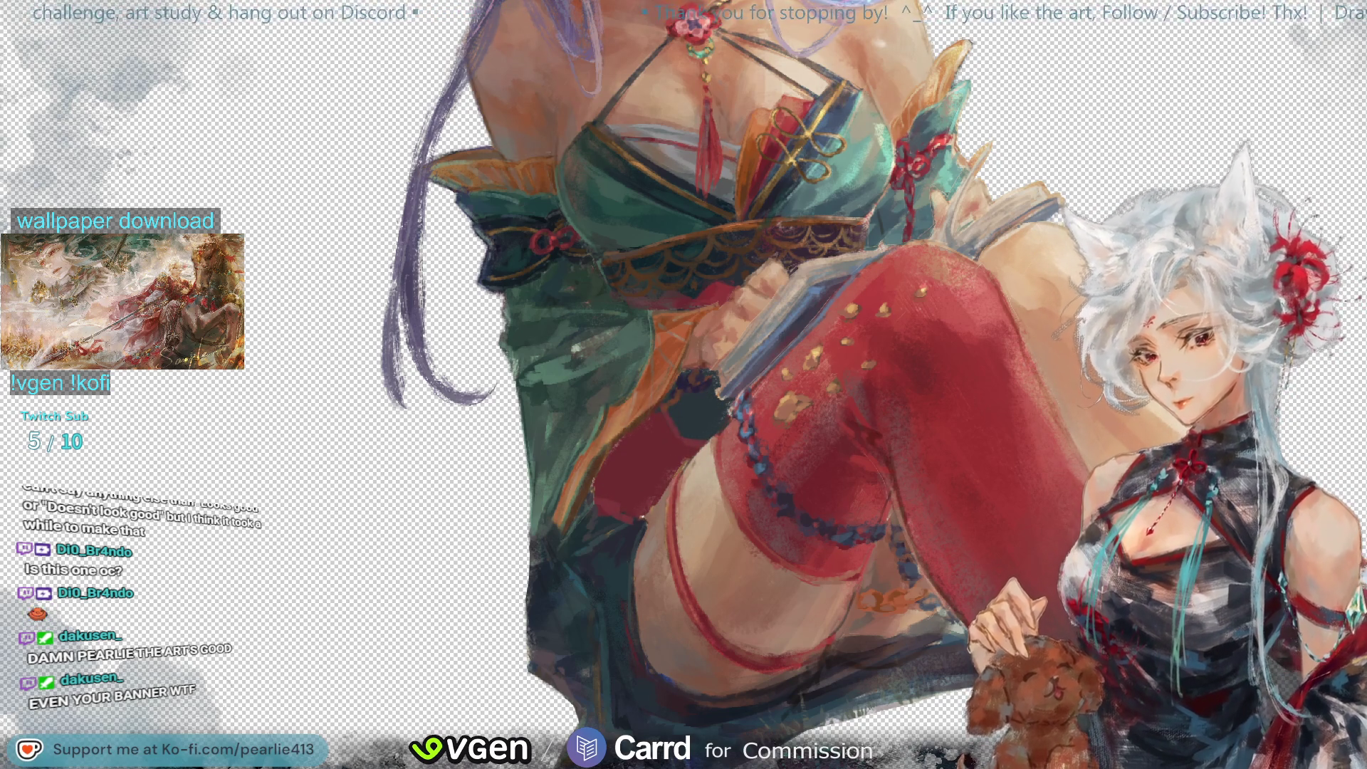
# Step: Hide the finished red-stocking leg and sample a red from the painting
pyautogui.hotkey('ctrl', 'z')
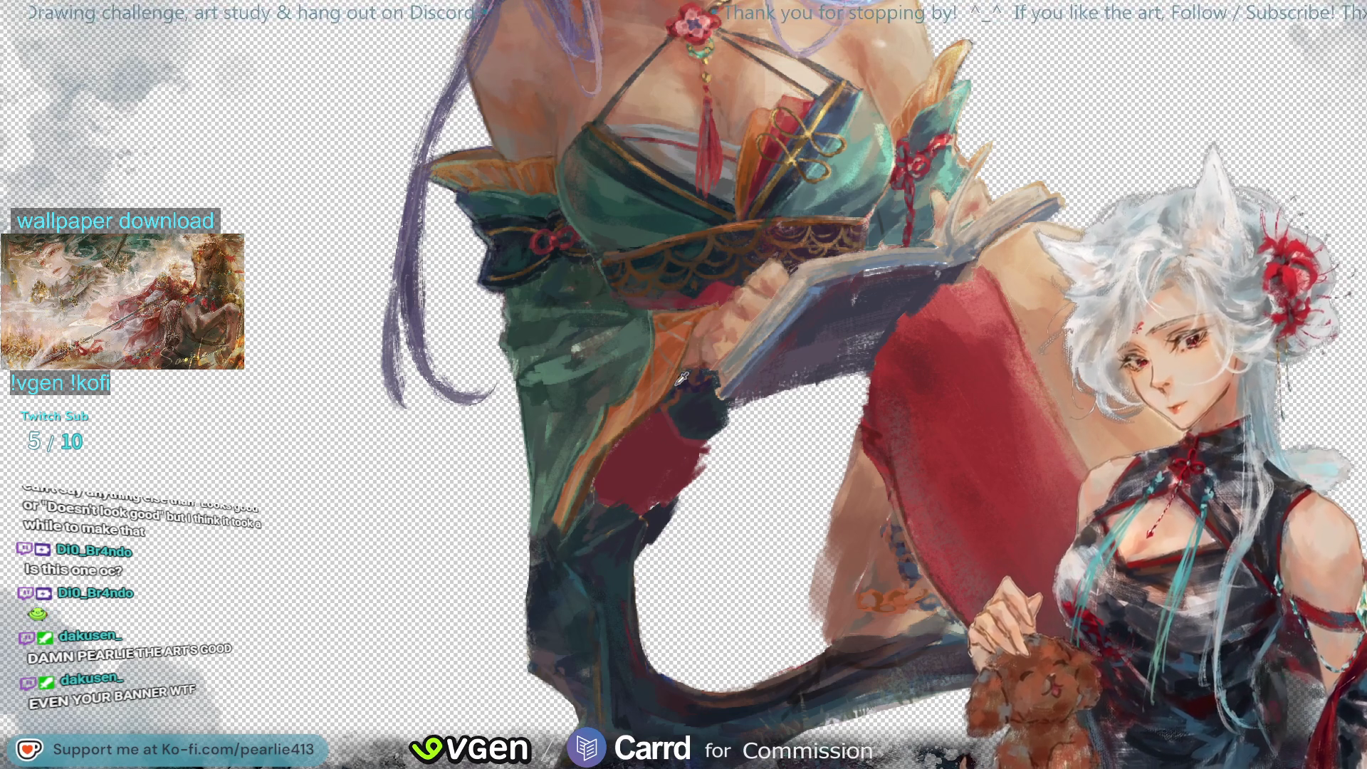
pyautogui.keyDown('alt'); pyautogui.click(872, 440); pyautogui.keyUp('alt')
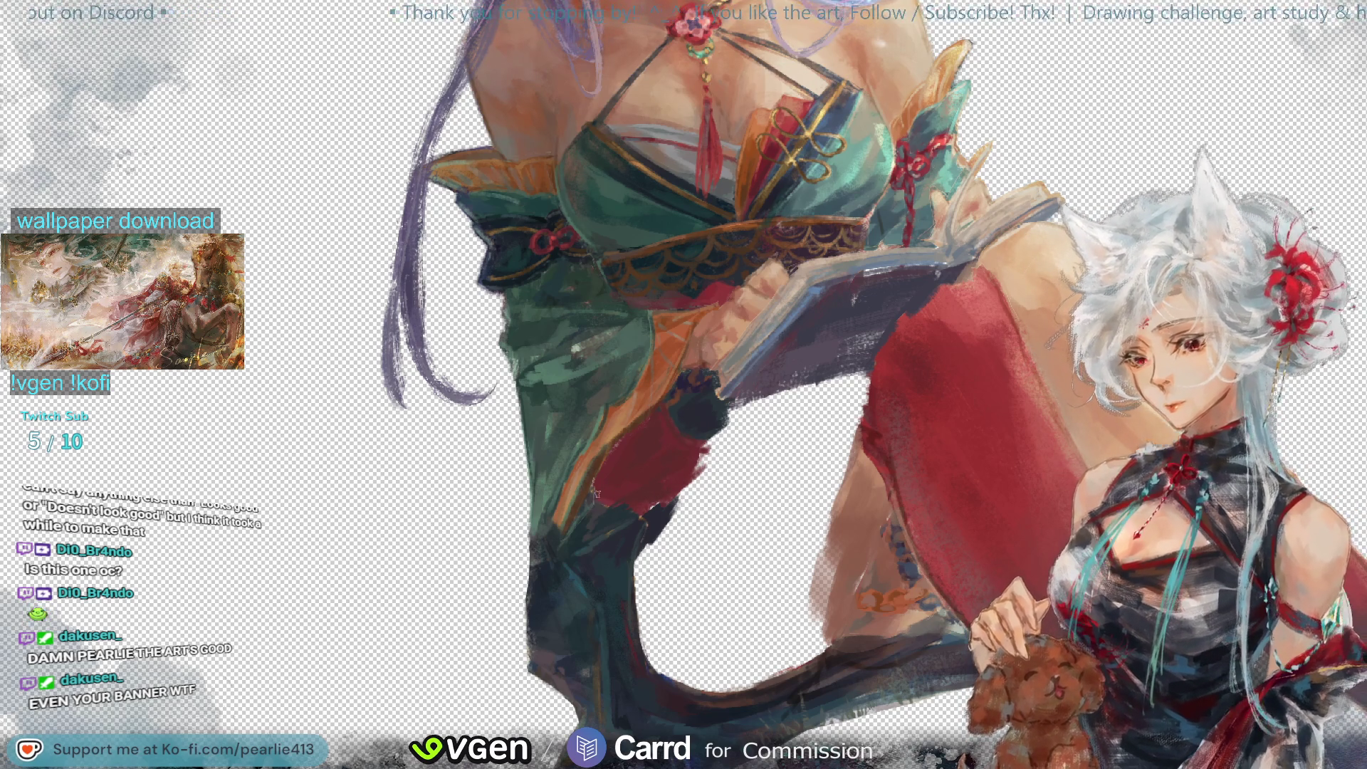
# Step: Sample the skirt's red and mirror the canvas view horizontally
pyautogui.click(644, 451)
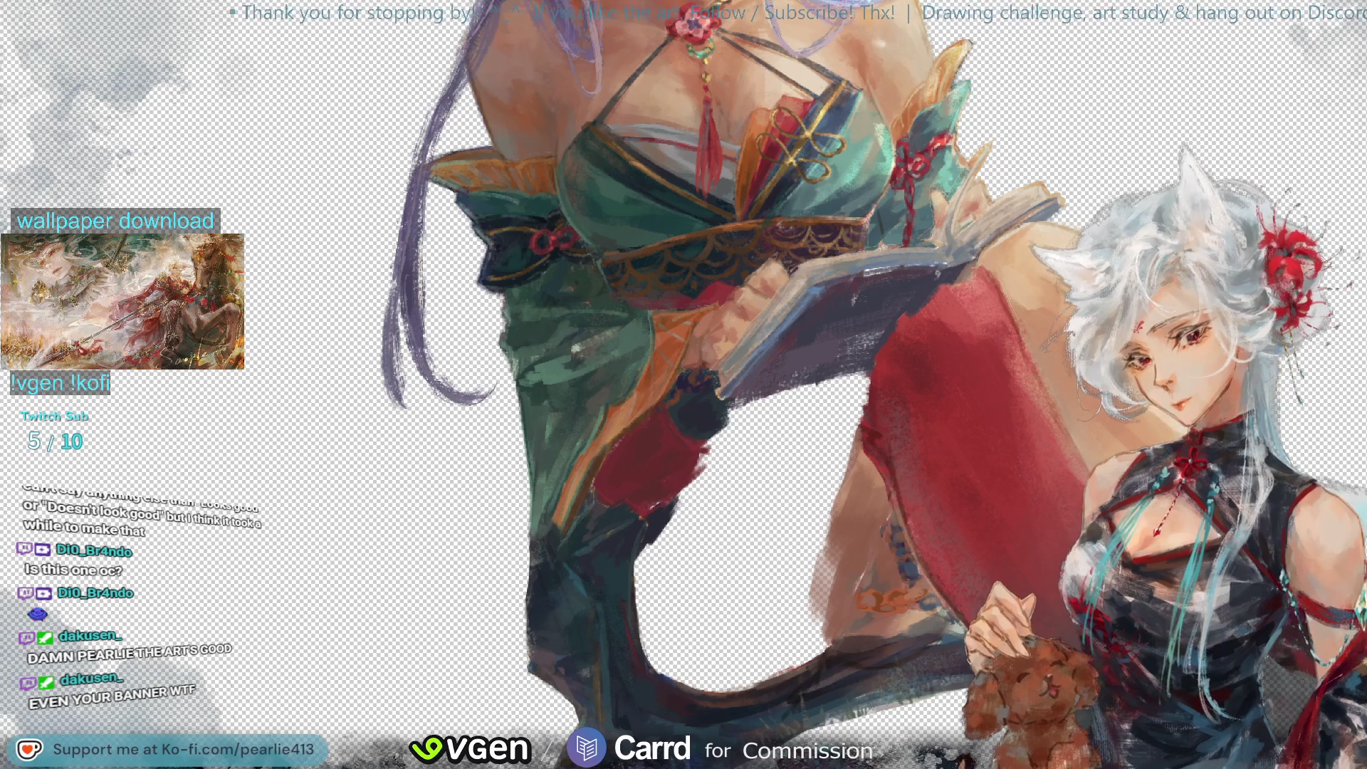
pyautogui.press('h')
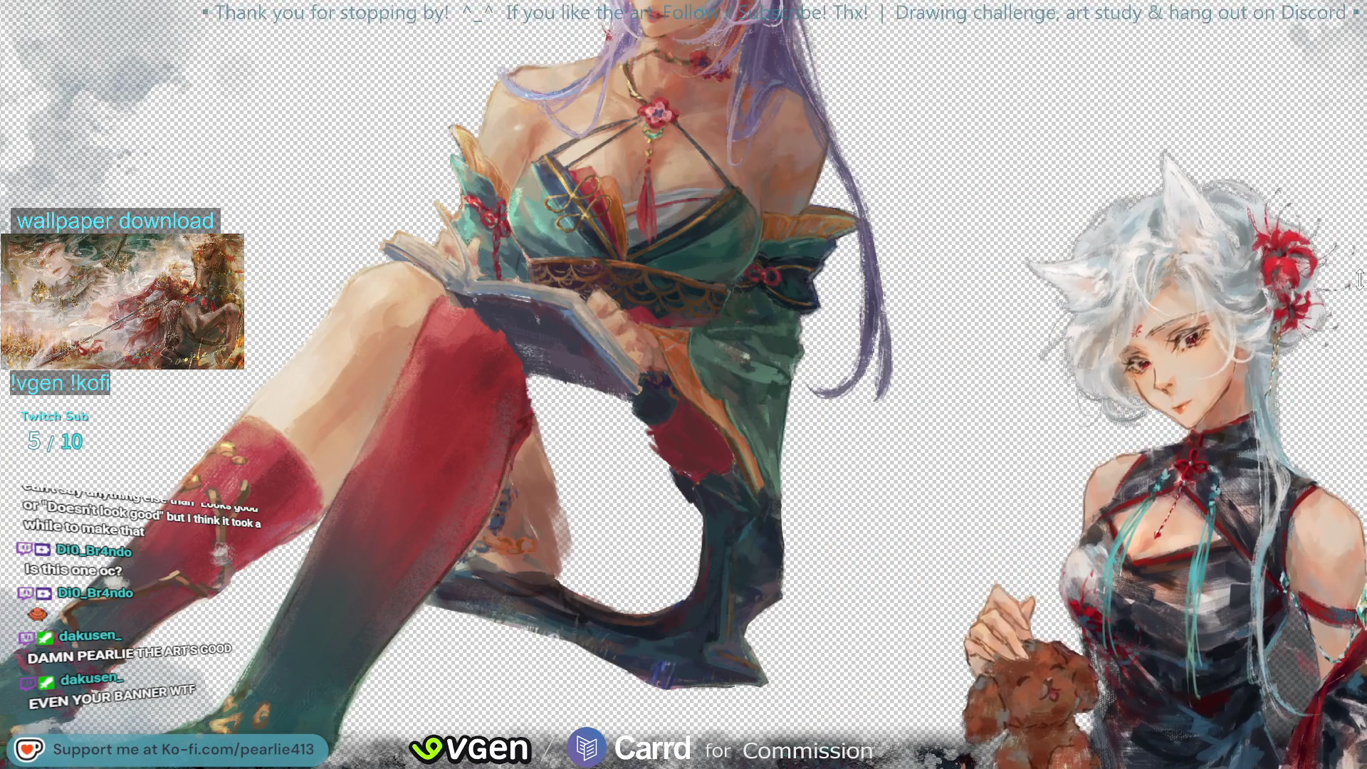
# Step: Flip the view back to normal and zoom in on the red-stockinged thigh
pyautogui.press('h')
pyautogui.scroll(2, 643, 437)
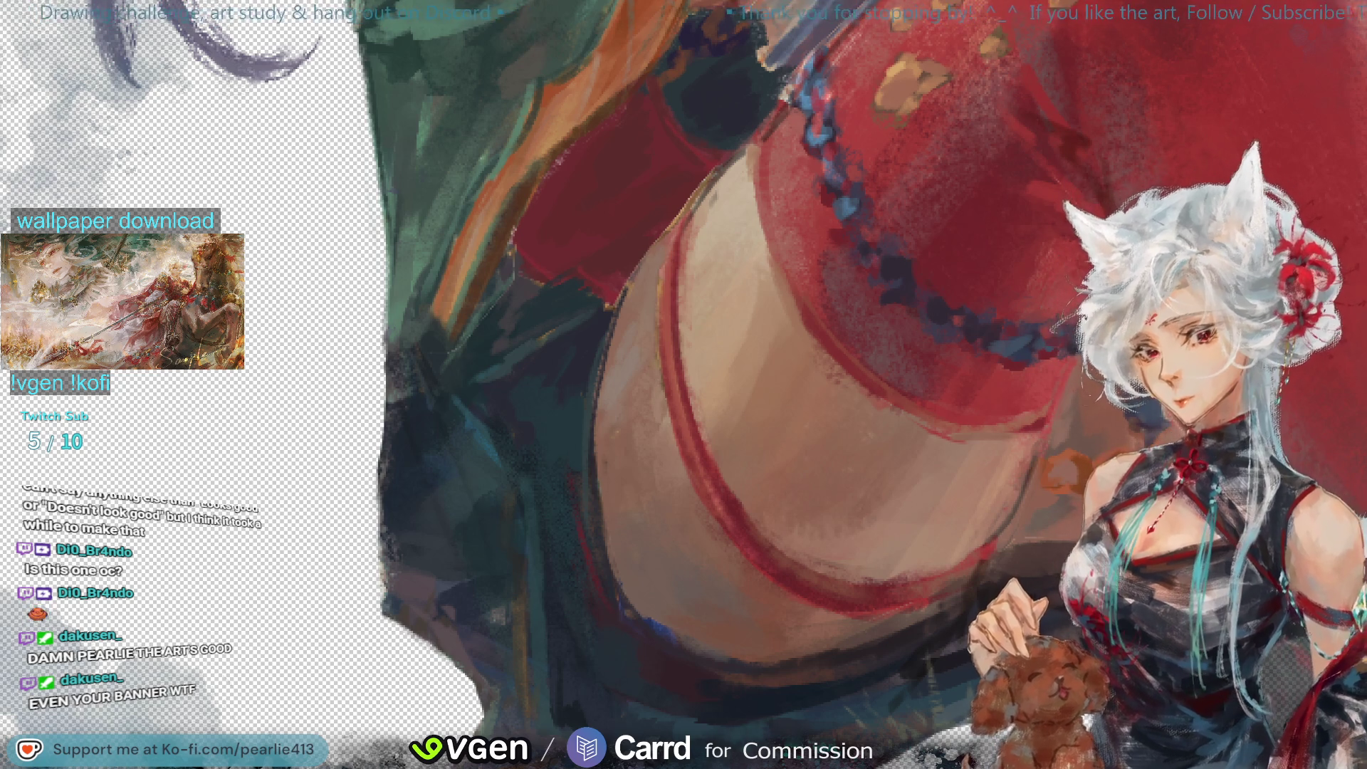
# Step: Show the gold ornament with its blue tassel, then erase part of the ornament
pyautogui.hotkey('ctrl', 'z')
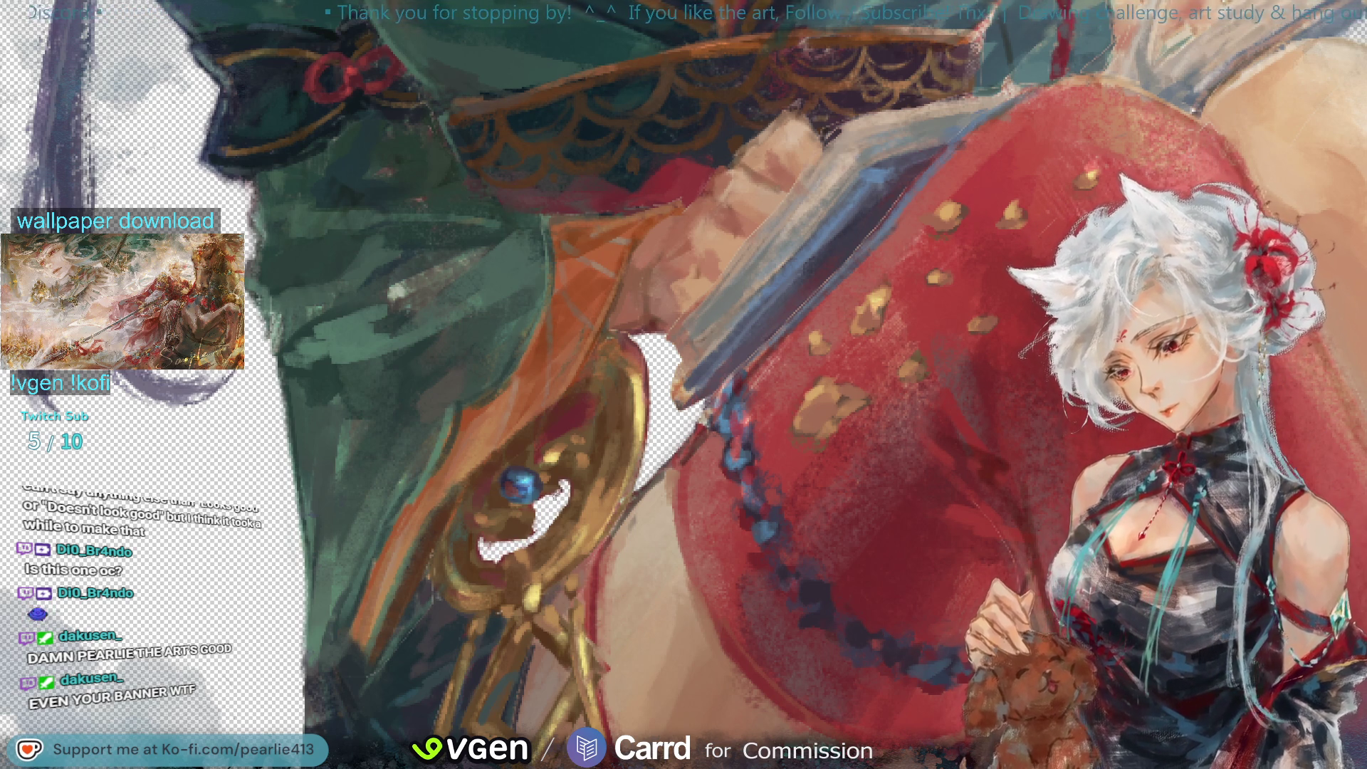
pyautogui.moveTo(559, 422)
pyautogui.mouseDown()
pyautogui.moveTo(549, 433)
pyautogui.moveTo(585, 407)
pyautogui.mouseUp()
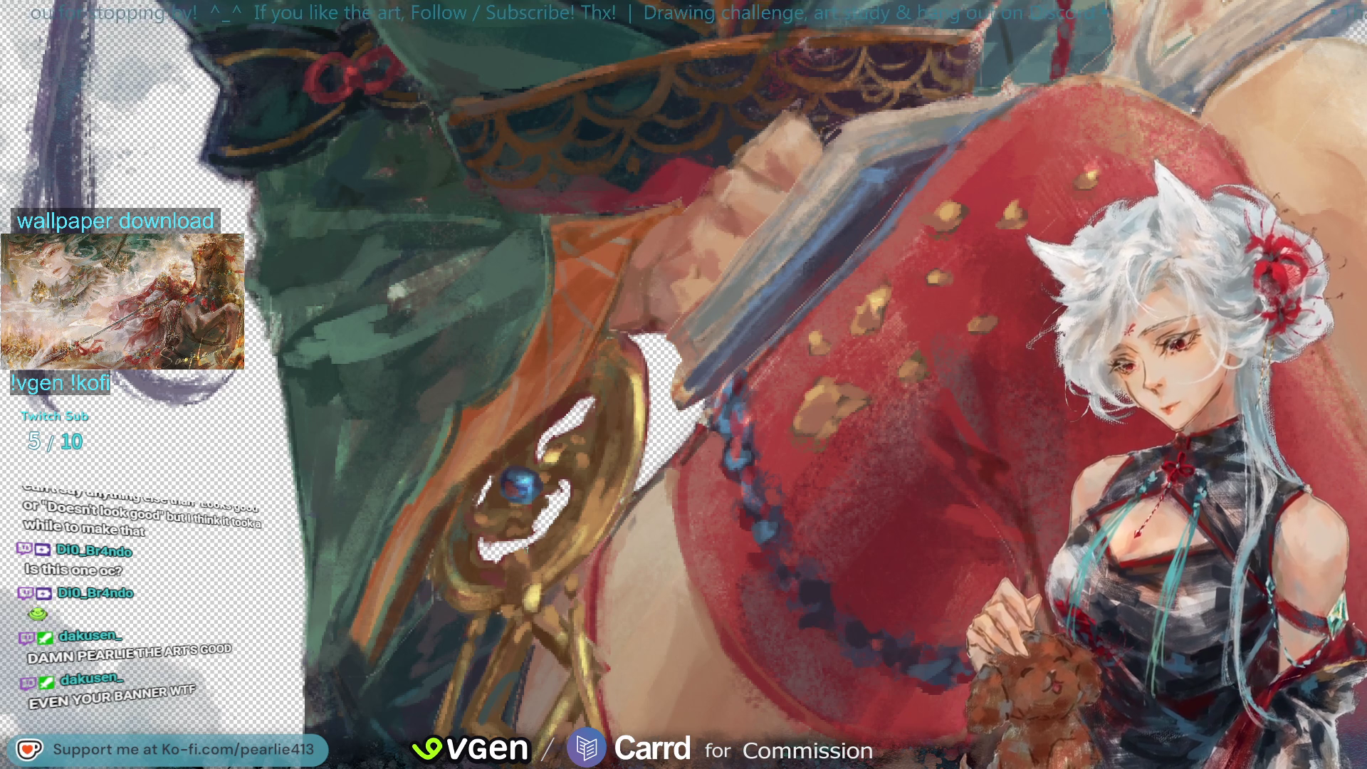
# Step: Show the full illustration with its forest background
pyautogui.hotkey('ctrl', 'z')
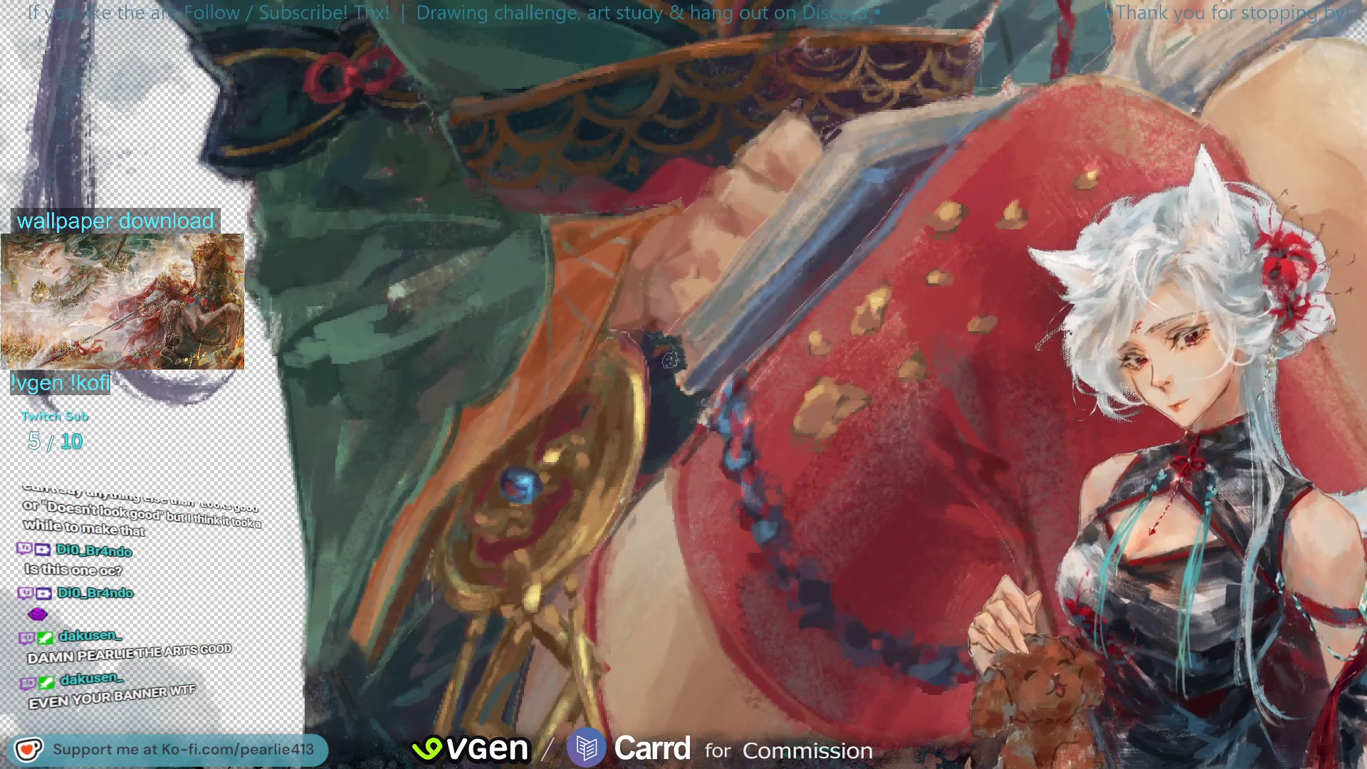
# Step: Add a dark stroke on the skirt, then select the blue tassel's lower end with a freehand outline
pyautogui.moveTo(637, 341); pyautogui.dragTo(658, 382)
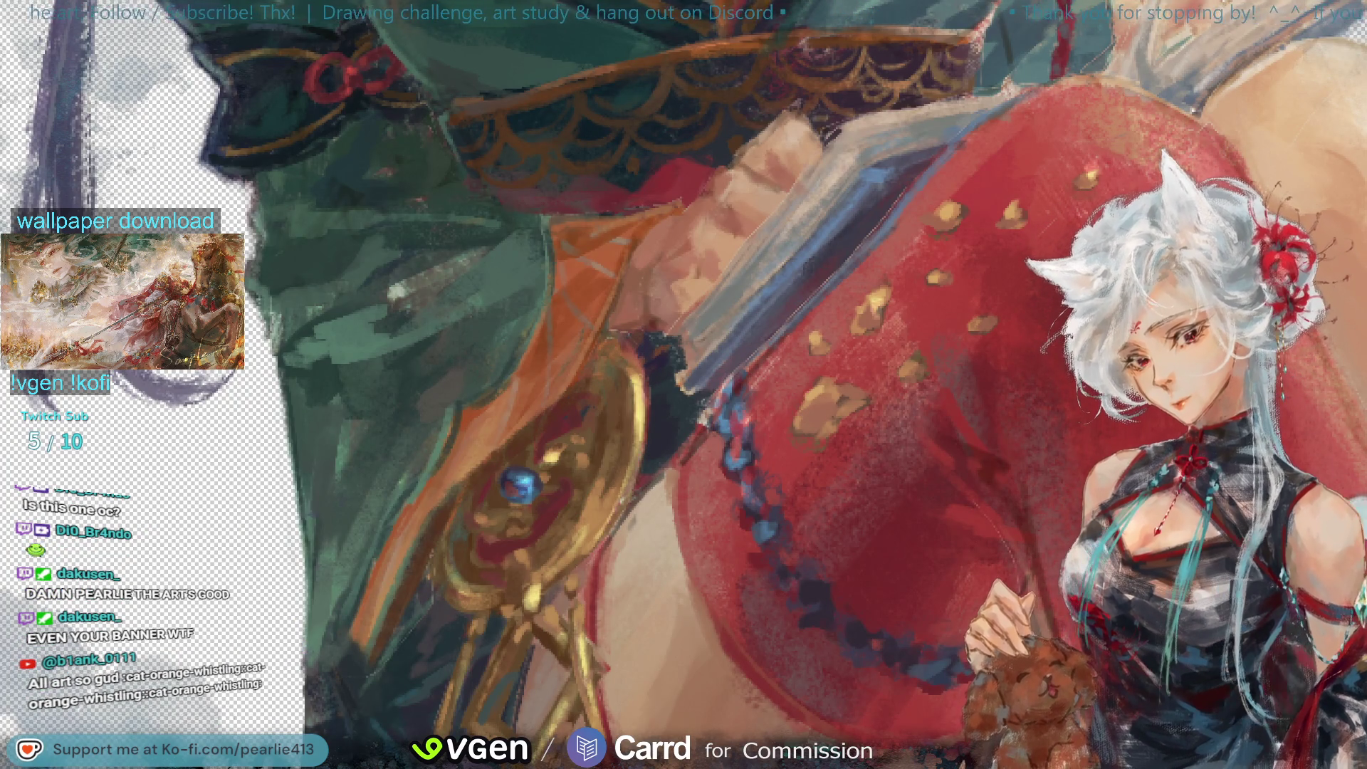
pyautogui.scroll(-3, 1336, 461)
pyautogui.scroll(-3, 1336, 462)
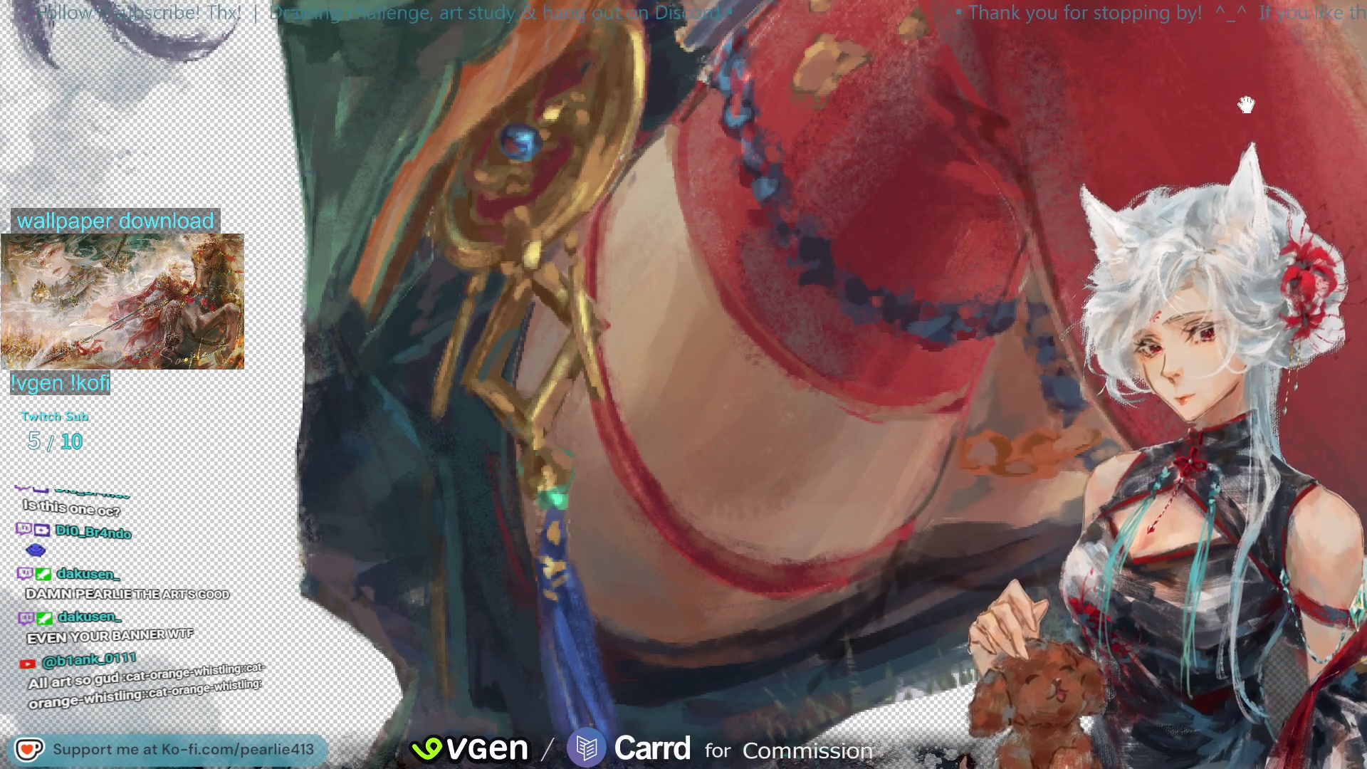
pyautogui.scroll(-3, 1245, 103)
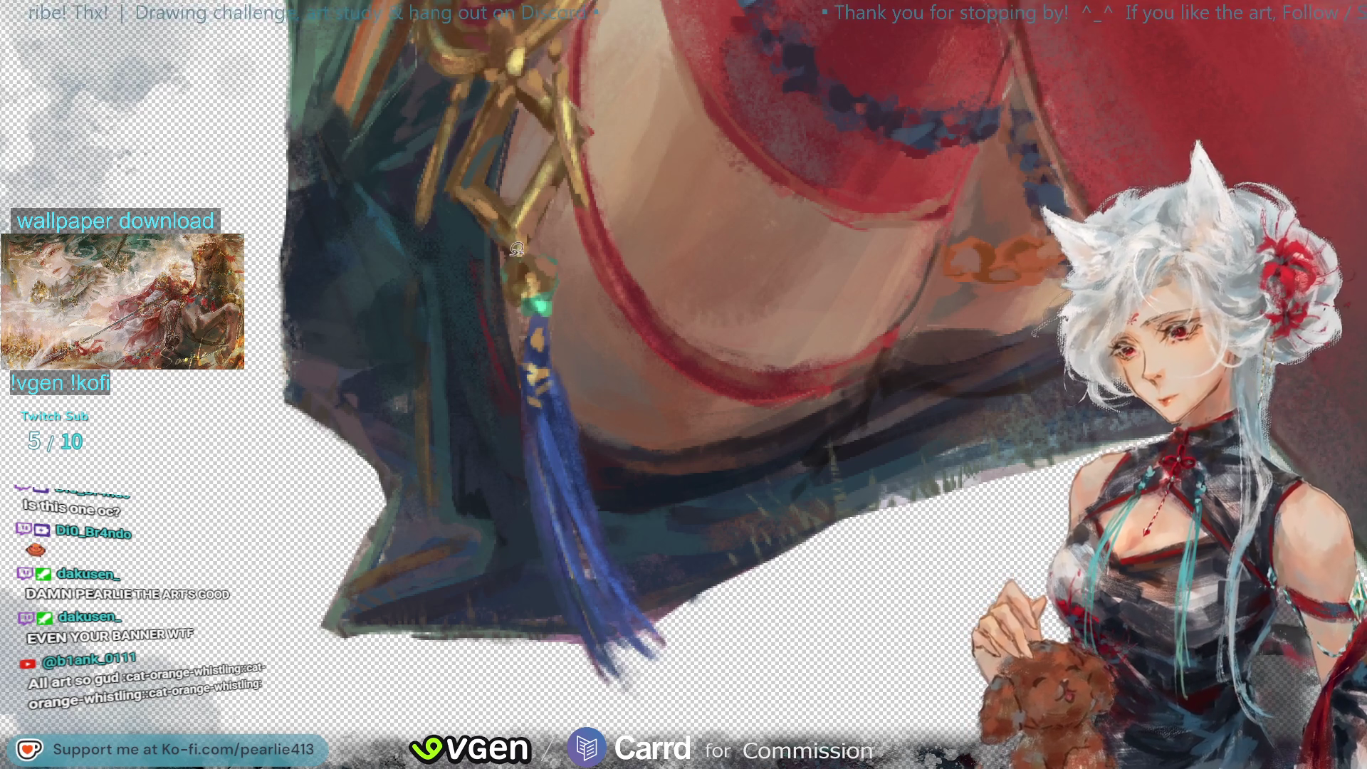
pyautogui.moveTo(531, 253); pyautogui.dragTo(606, 437)
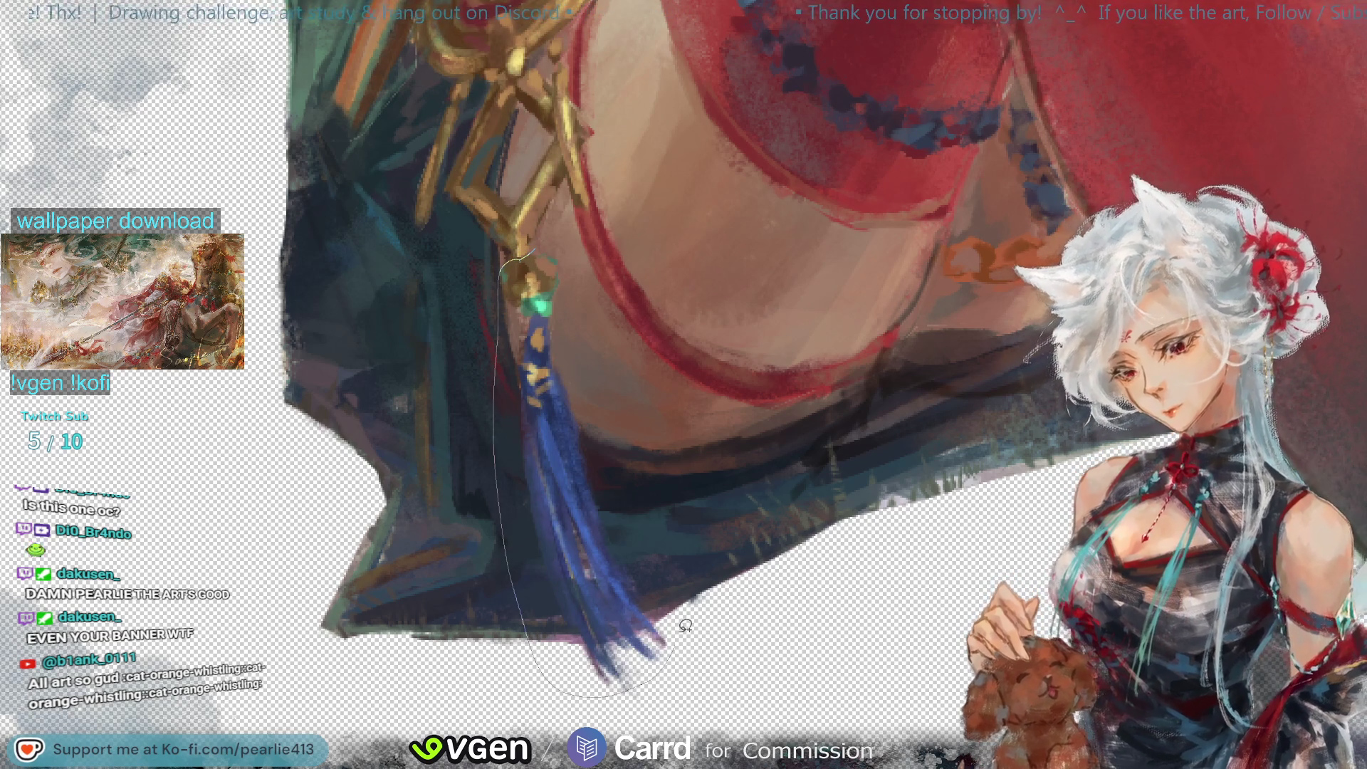
# Step: Lasso the blue tassel's lower part below the gold ornament and erase it, then zoom in on the clothing
pyautogui.moveTo(567, 644); pyautogui.dragTo(688, 681)
pyautogui.moveTo(566, 429); pyautogui.dragTo(562, 466)
pyautogui.moveTo(539, 242)
pyautogui.mouseDown()
pyautogui.moveTo(503, 255)
pyautogui.moveTo(548, 235)
pyautogui.mouseUp()
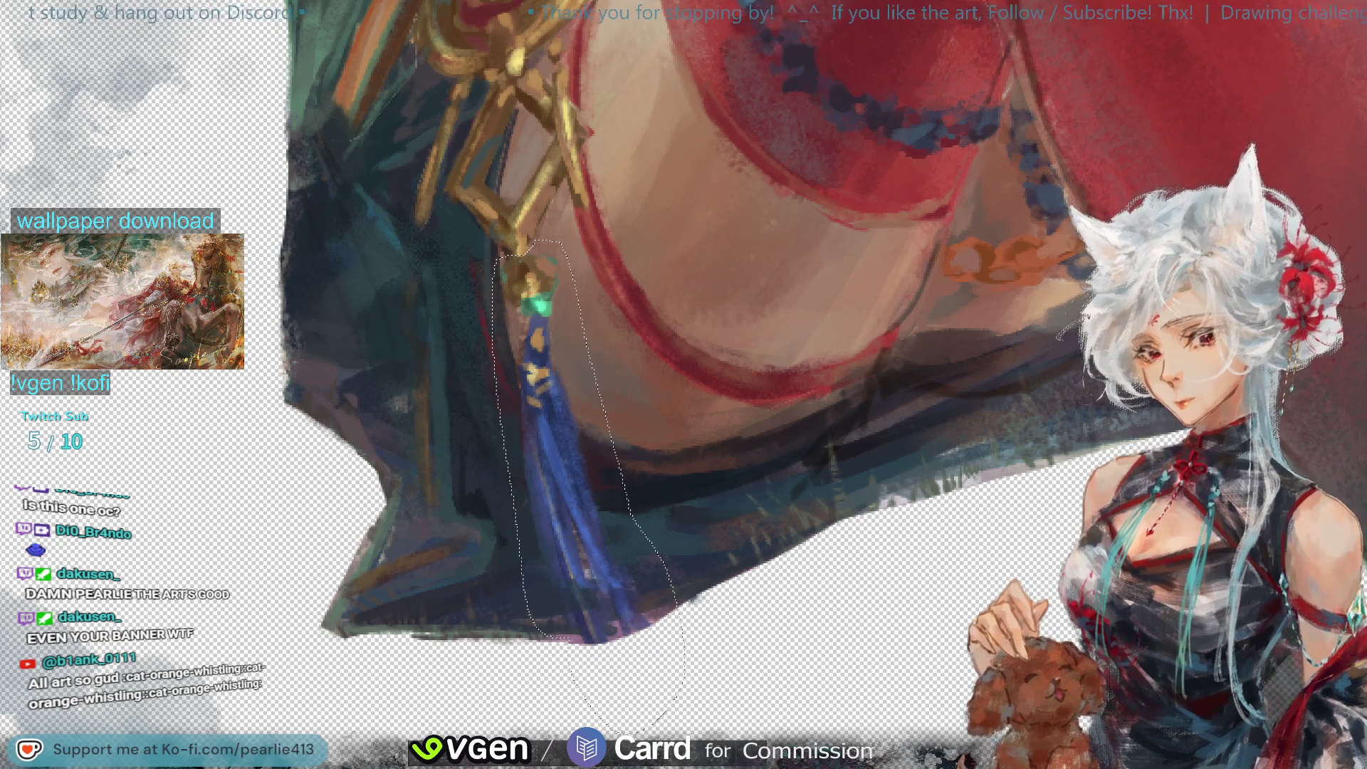
pyautogui.hotkey('ctrl', 'd')
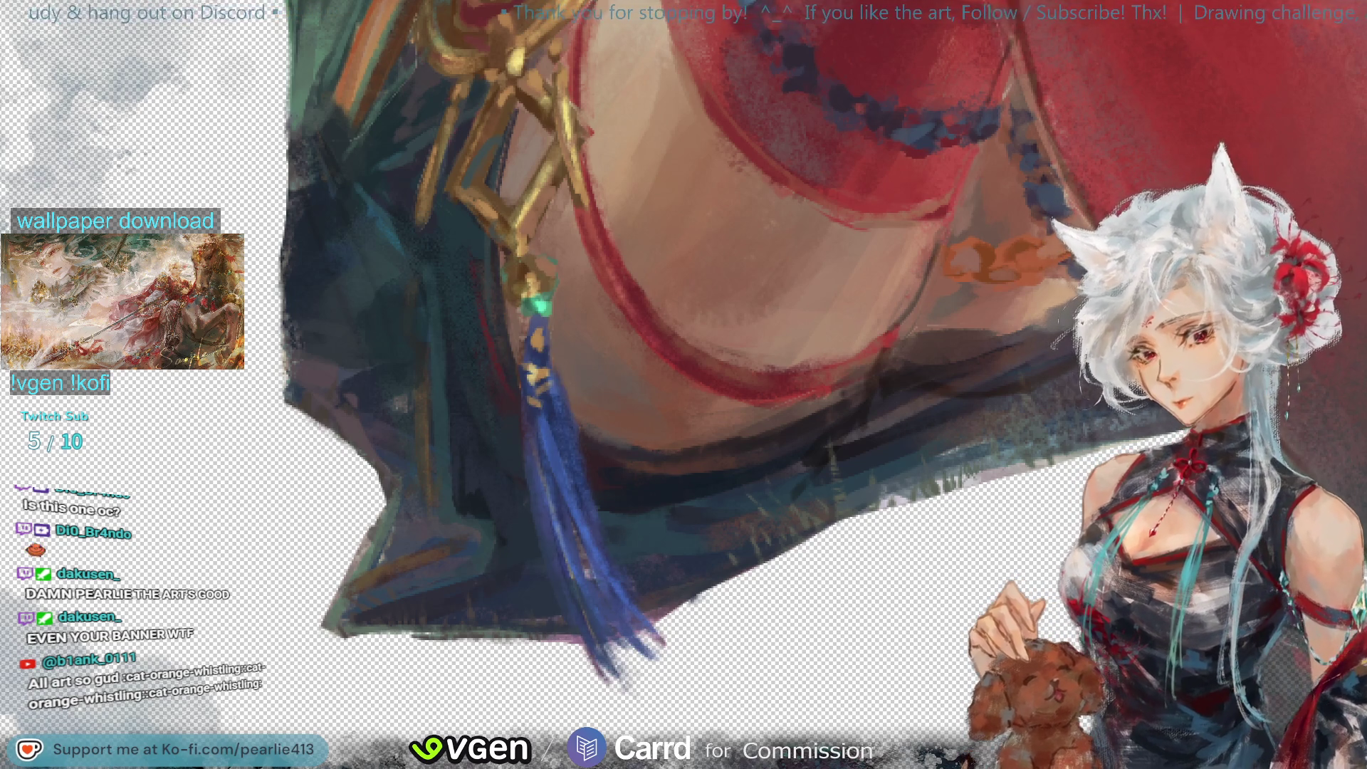
pyautogui.hotkey('ctrl', 'z')
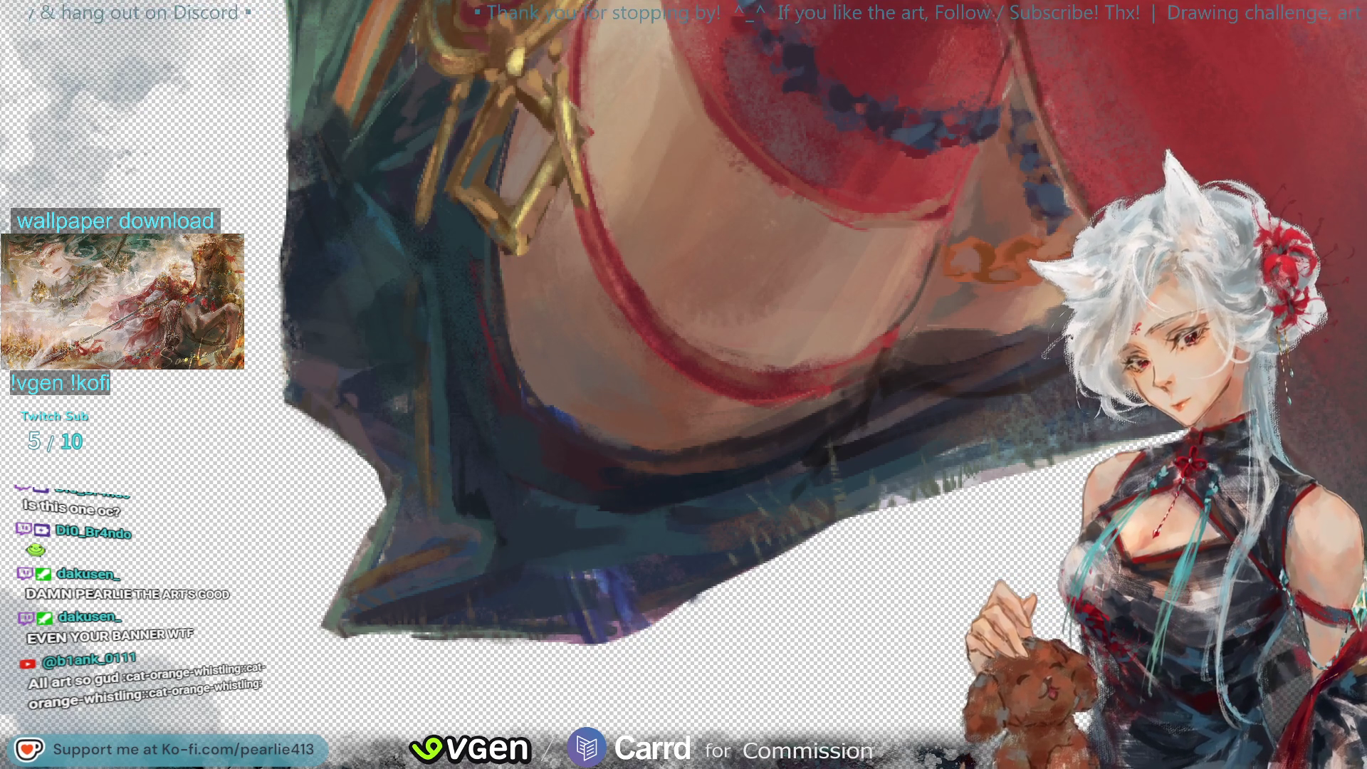
pyautogui.hotkey('ctrl', '+')
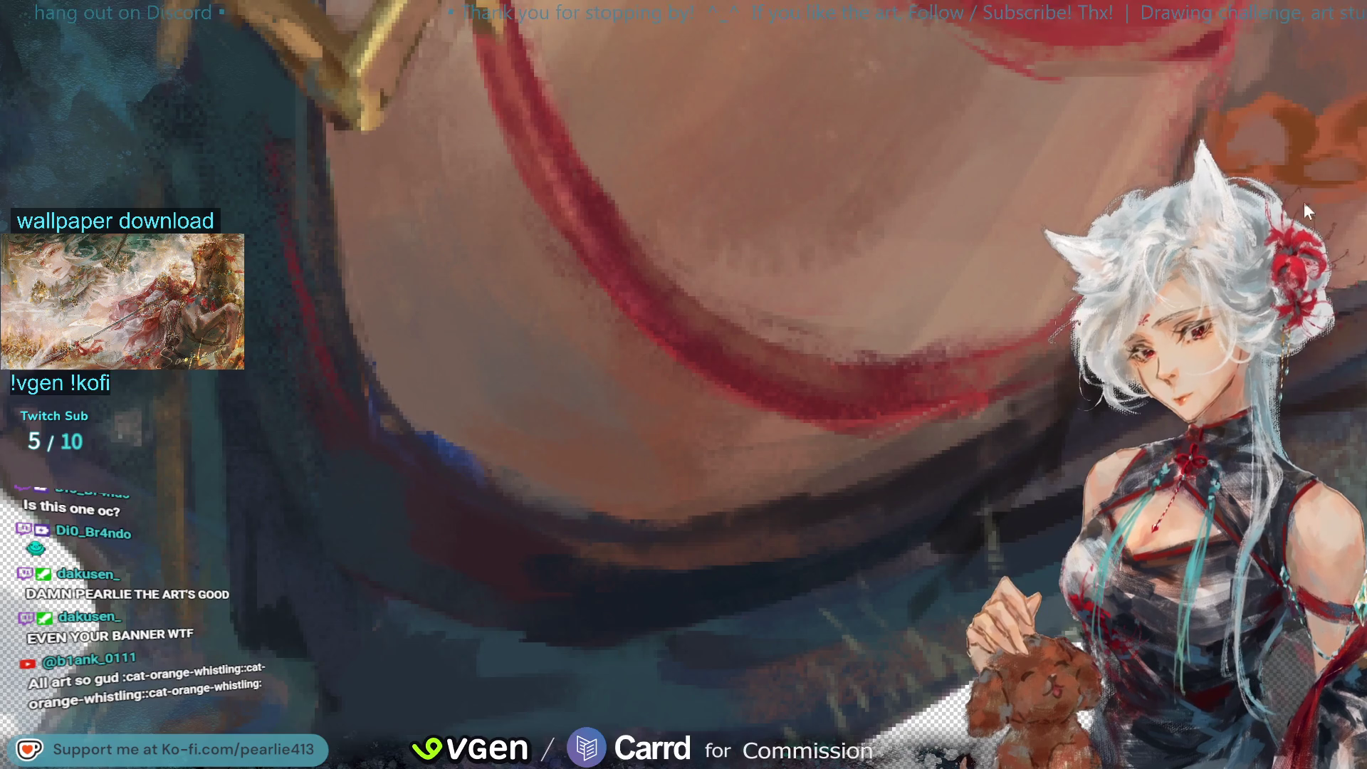
# Step: Zoom around the gold ornament and undo the deletion so the blue tassel and green bead return
pyautogui.hotkey('ctrl', '-')
pyautogui.scroll(3, 558, 535)
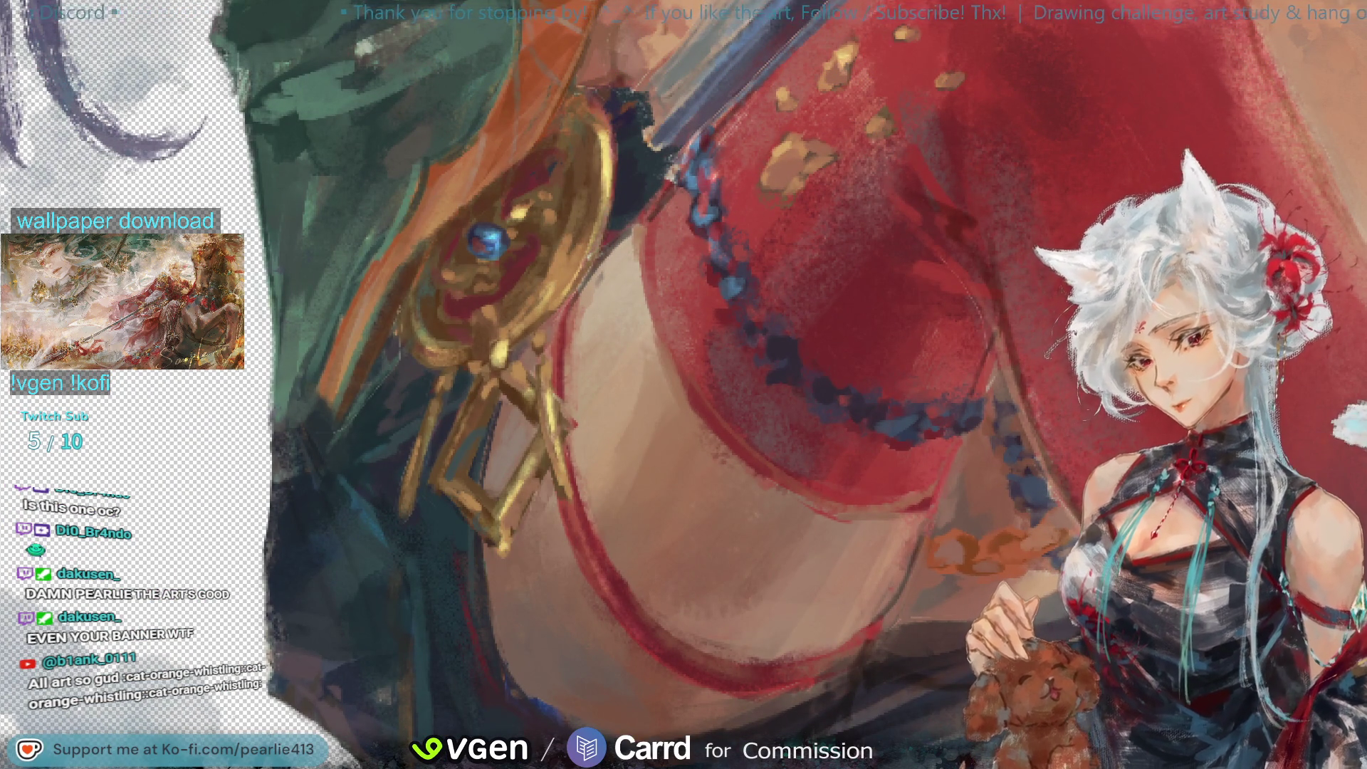
pyautogui.hotkey('ctrl', 'z')
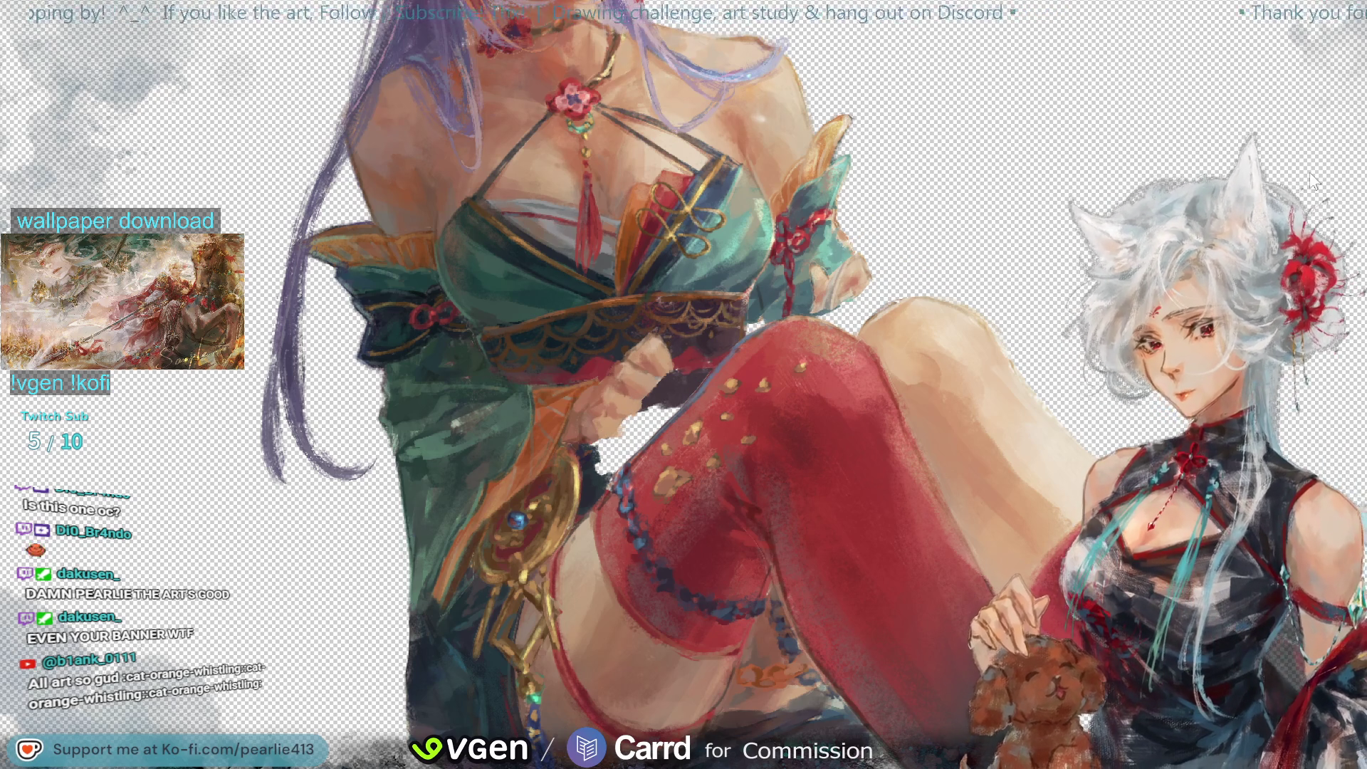
pyautogui.hotkey('ctrl', '+')
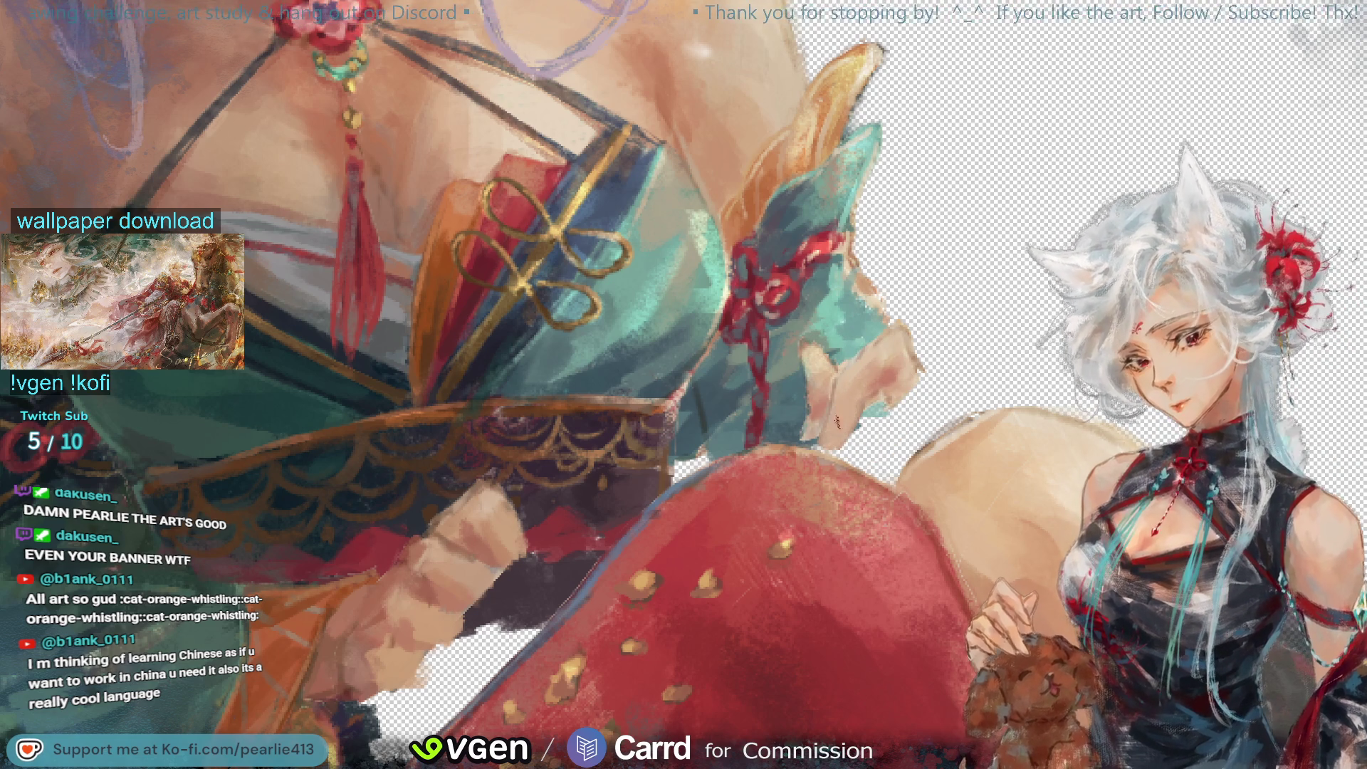
pyautogui.click(825, 409)
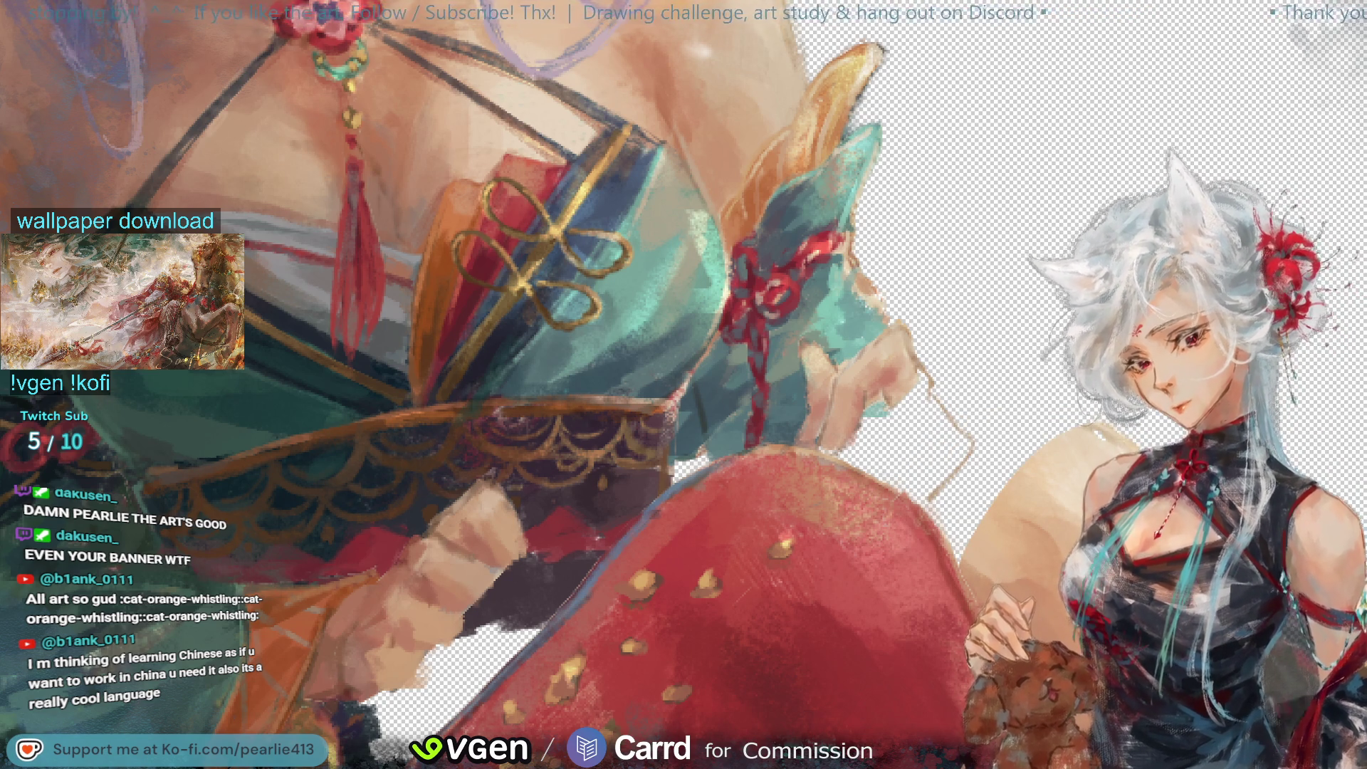
# Step: Mirror the canvas view horizontally, left-to-right
pyautogui.press('m')
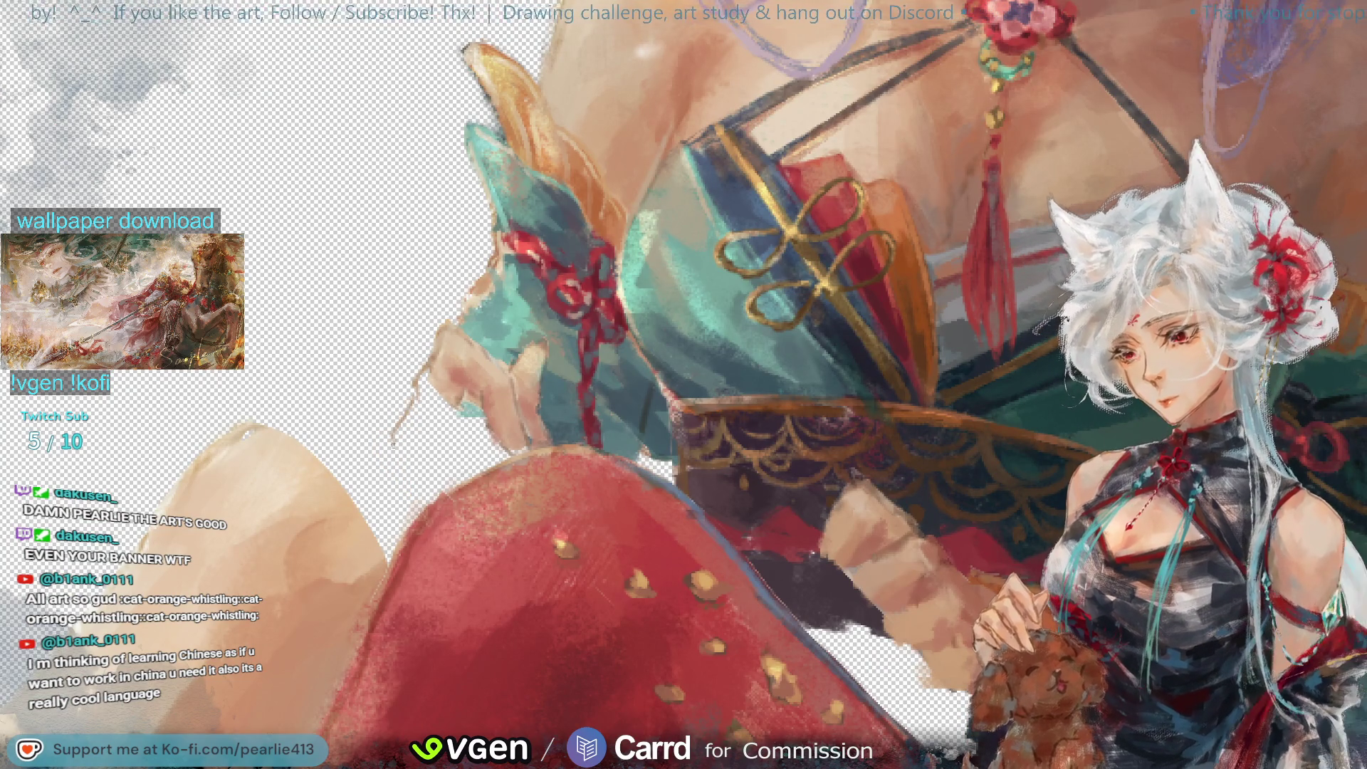
# Step: Draw a thin dark line and short hatch strokes beside the hand, then sample a pale colour
pyautogui.moveTo(385, 455); pyautogui.dragTo(418, 506)
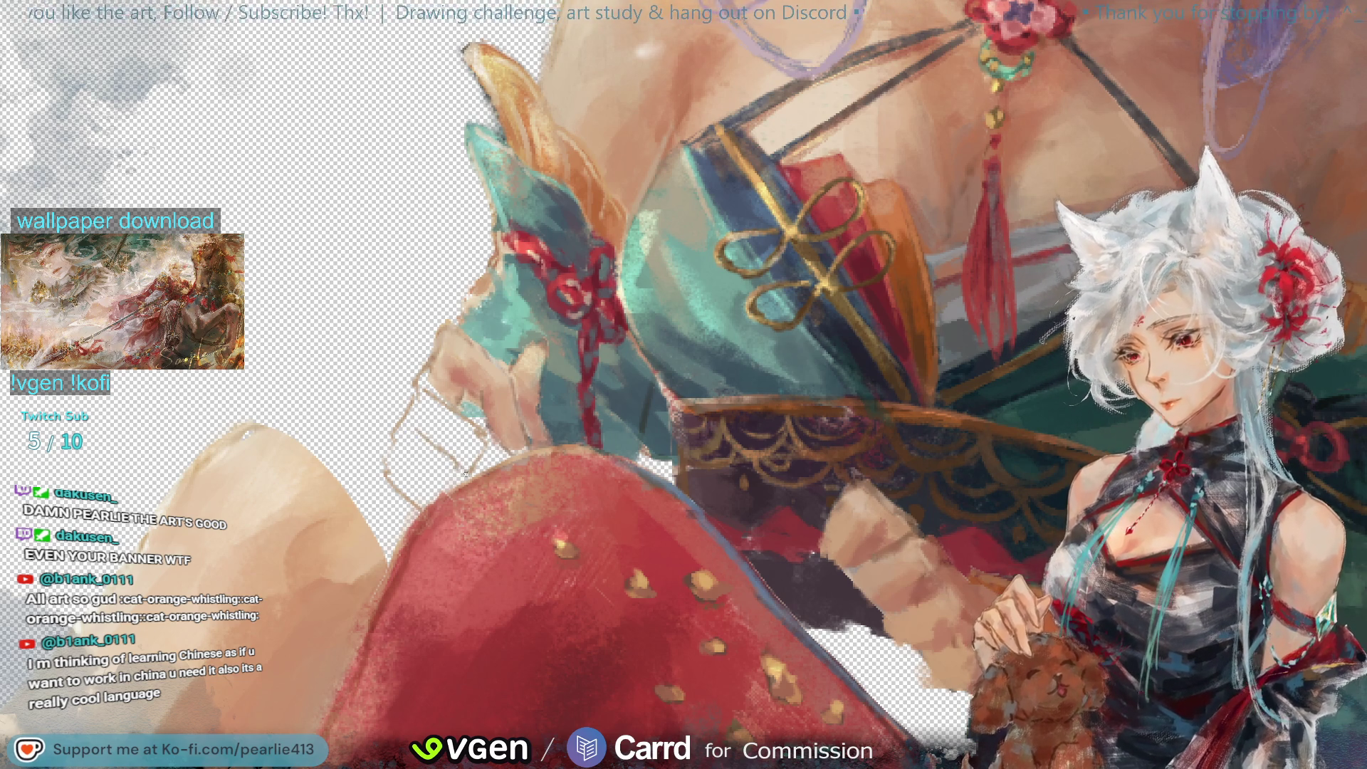
pyautogui.moveTo(427, 436); pyautogui.dragTo(449, 458)
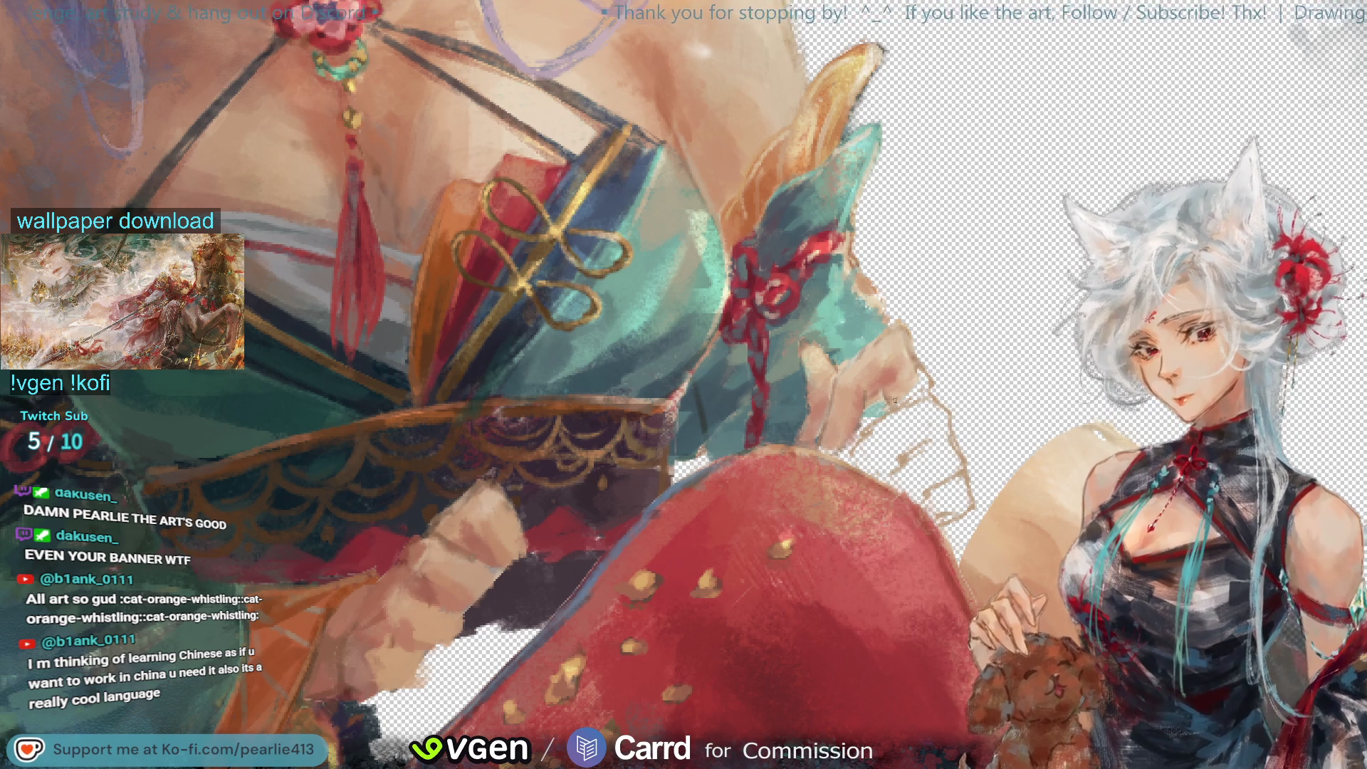
pyautogui.keyDown('alt'); pyautogui.click(914, 364); pyautogui.keyUp('alt')
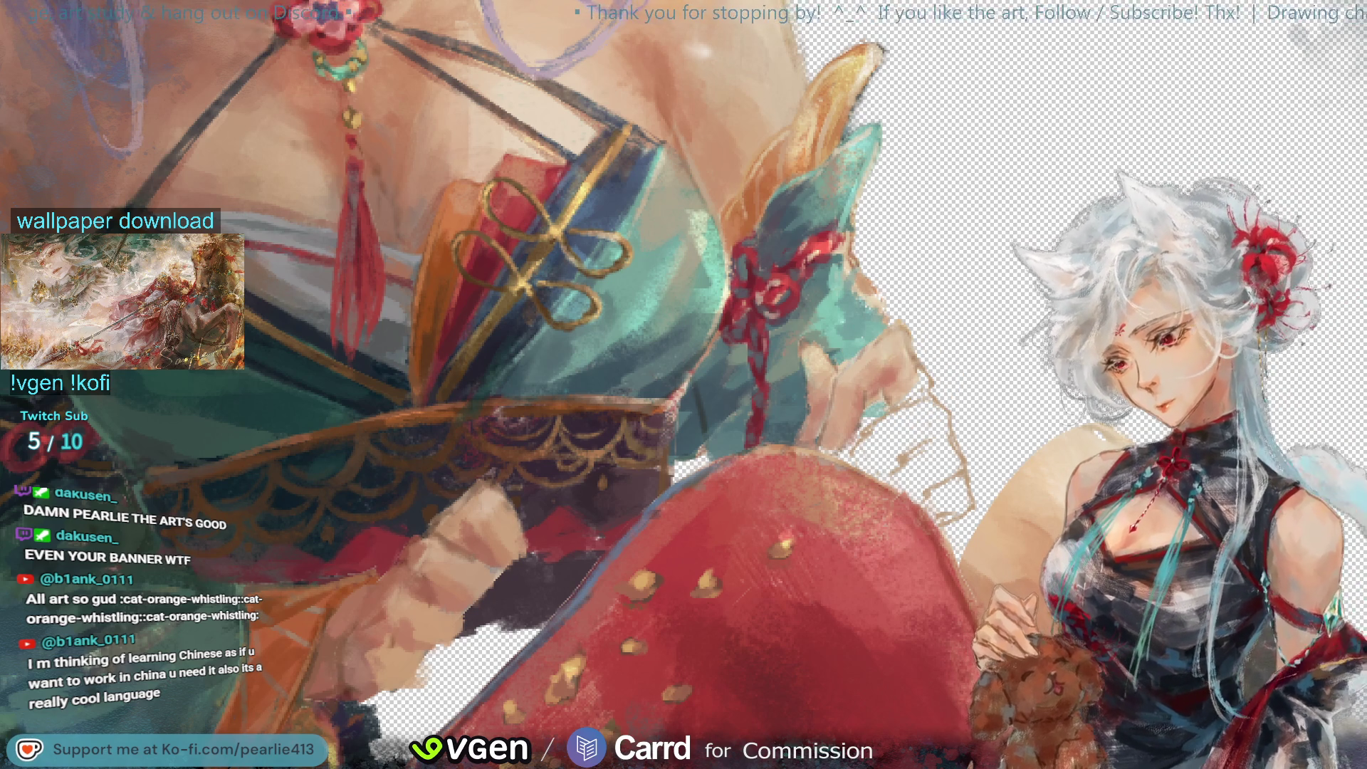
pyautogui.moveTo(879, 413); pyautogui.dragTo(943, 455)
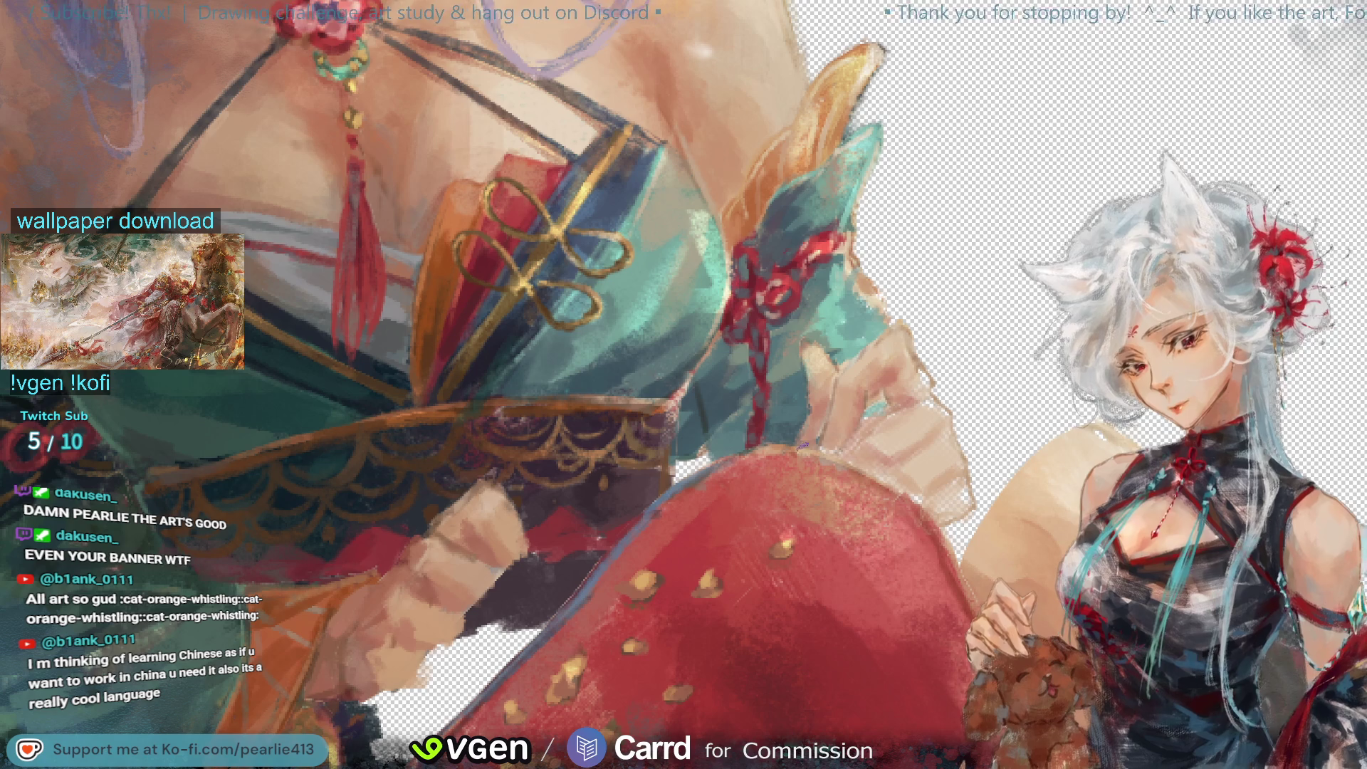
pyautogui.press('m')
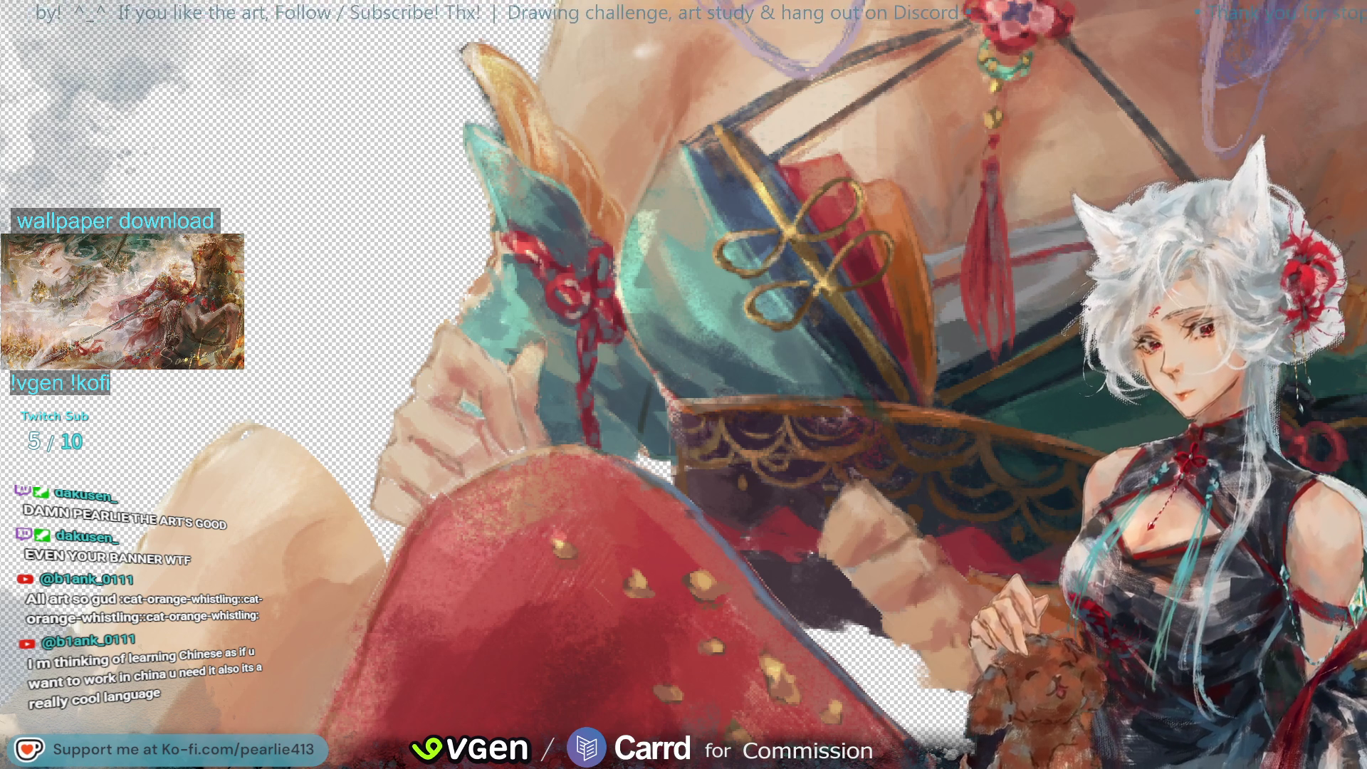
pyautogui.hotkey('ctrl', '-')
pyautogui.hotkey('ctrl', '-')
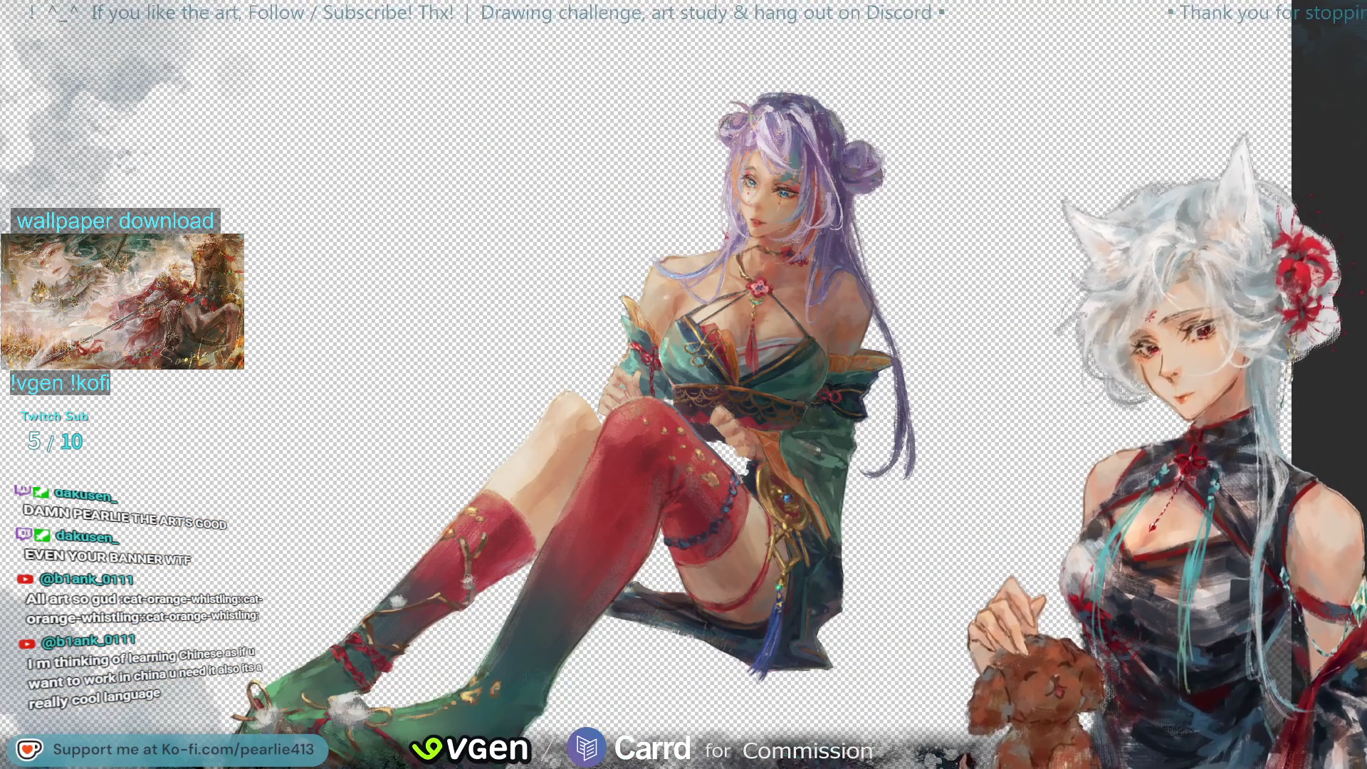
pyautogui.hotkey('ctrl', '+')
pyautogui.hotkey('ctrl', '+')
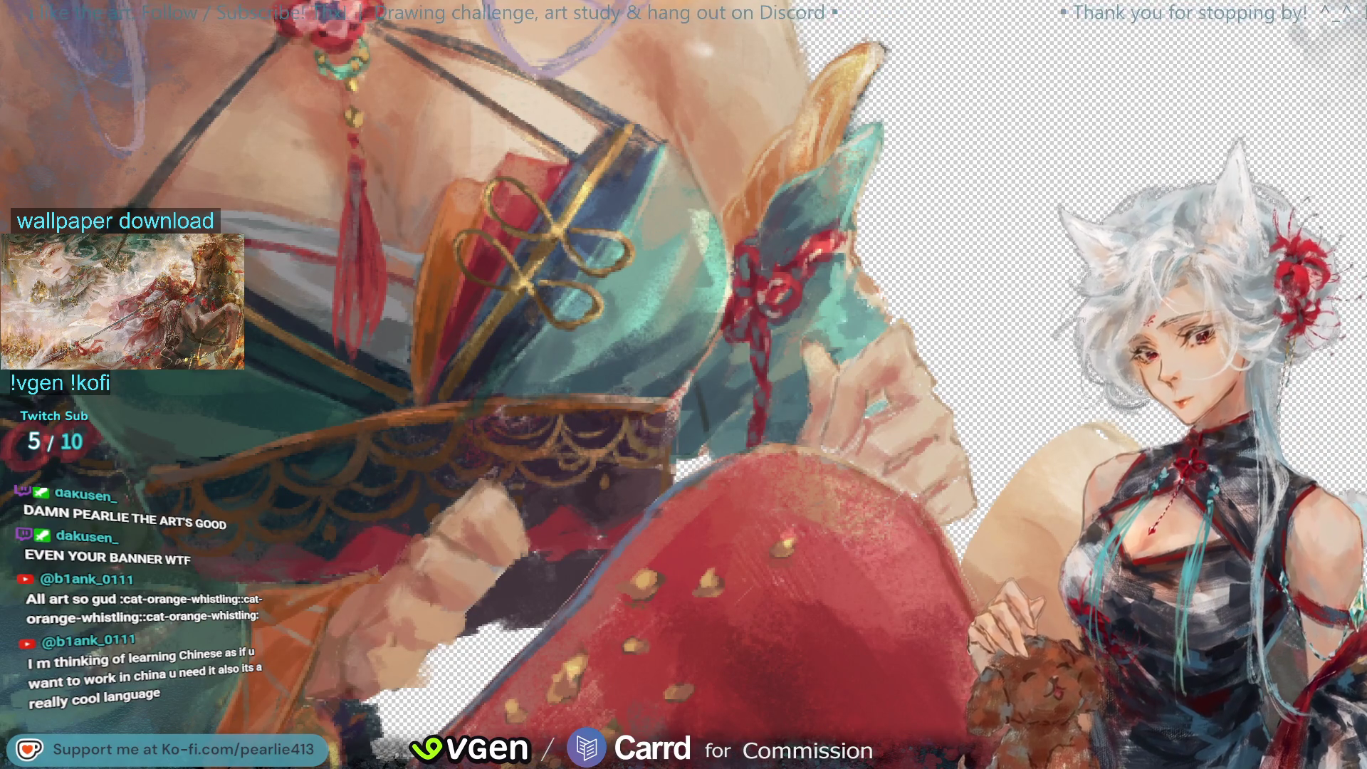
# Step: Undo the skirt and book painting to reveal the hands, sample the hand colour, and mirror the canvas
pyautogui.hotkey('ctrl', 'z')
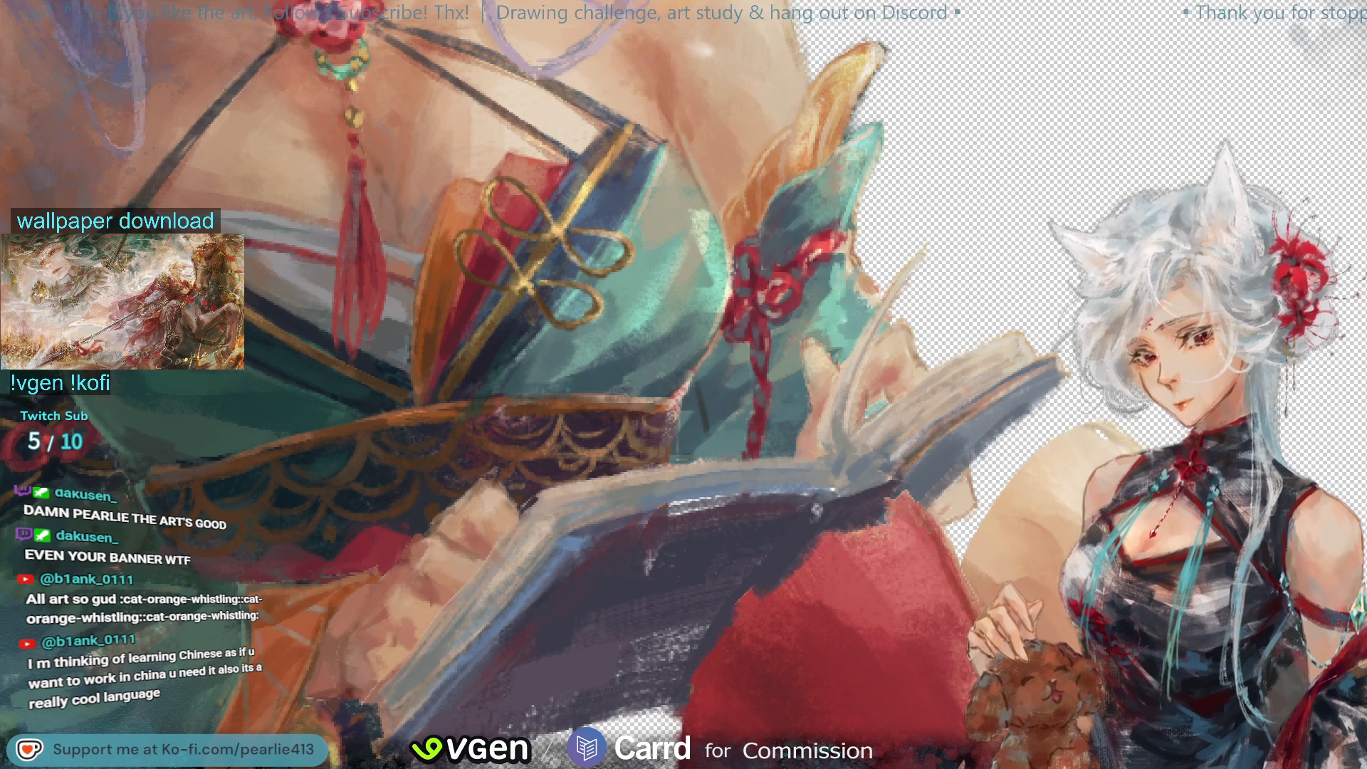
pyautogui.hotkey('ctrl', 'z')
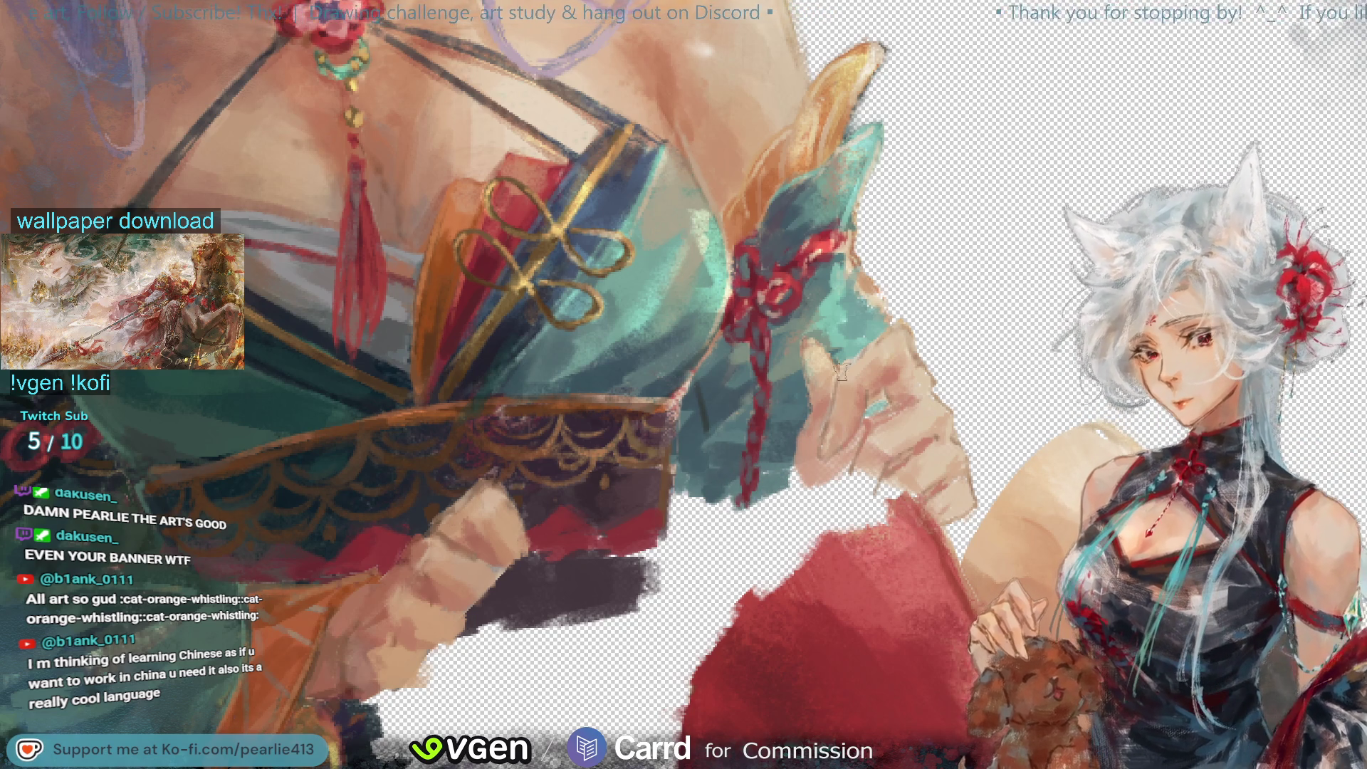
pyautogui.hotkey('ctrl', 'z')
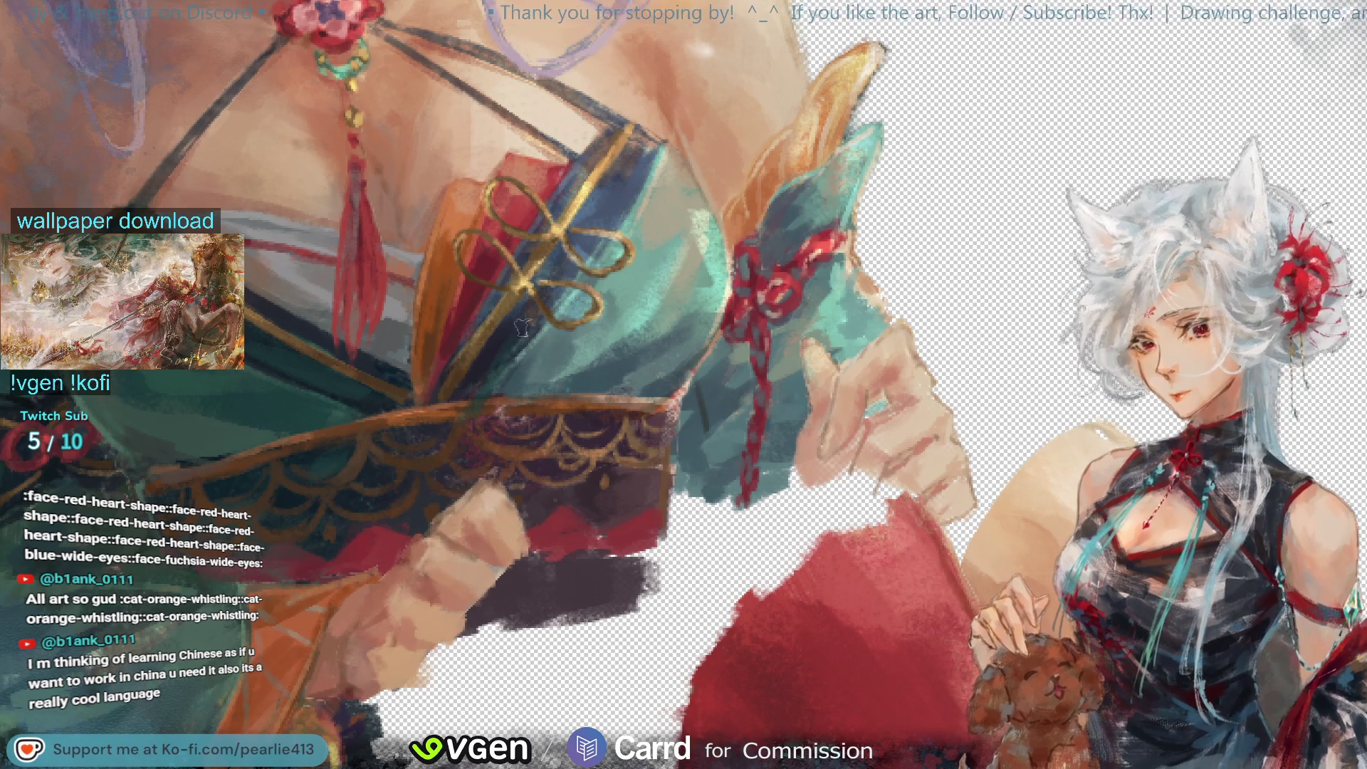
pyautogui.moveTo(430, 544); pyautogui.dragTo(448, 534)
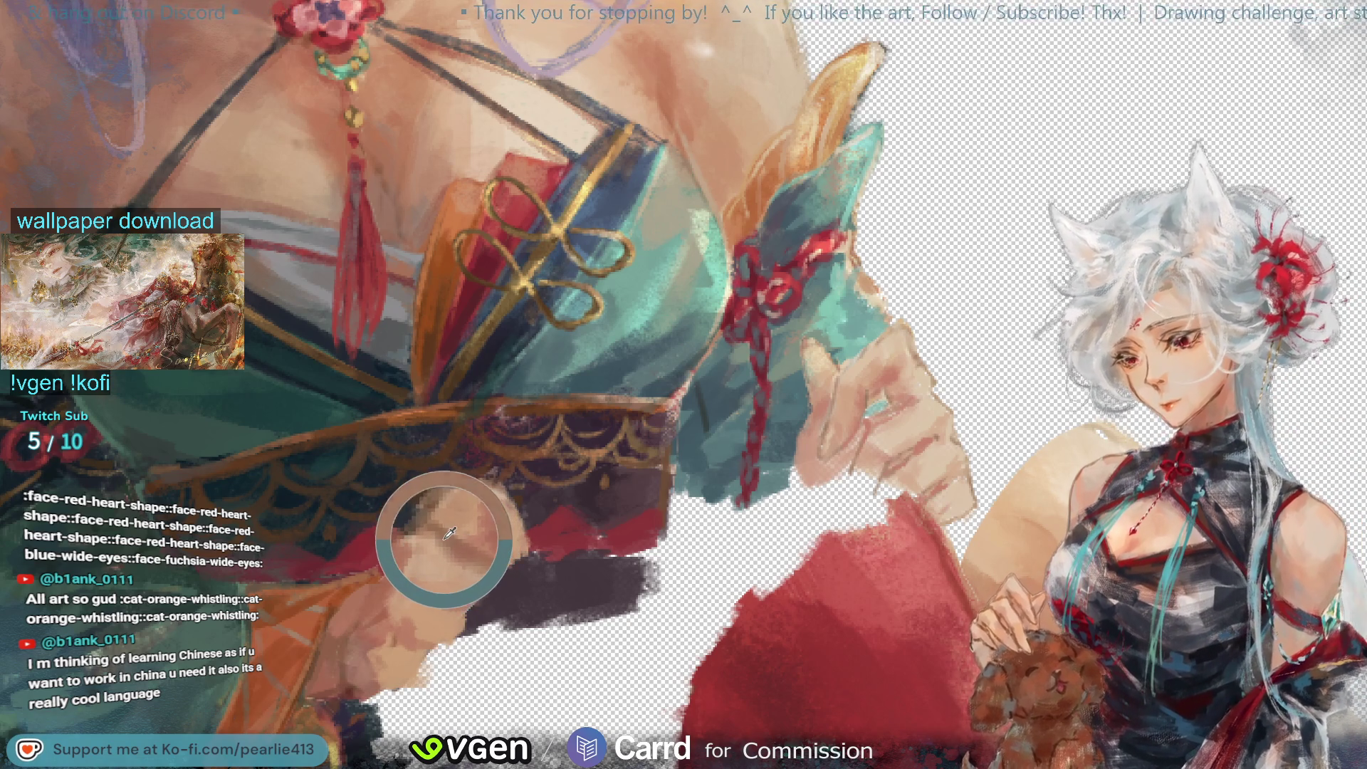
pyautogui.press('h')
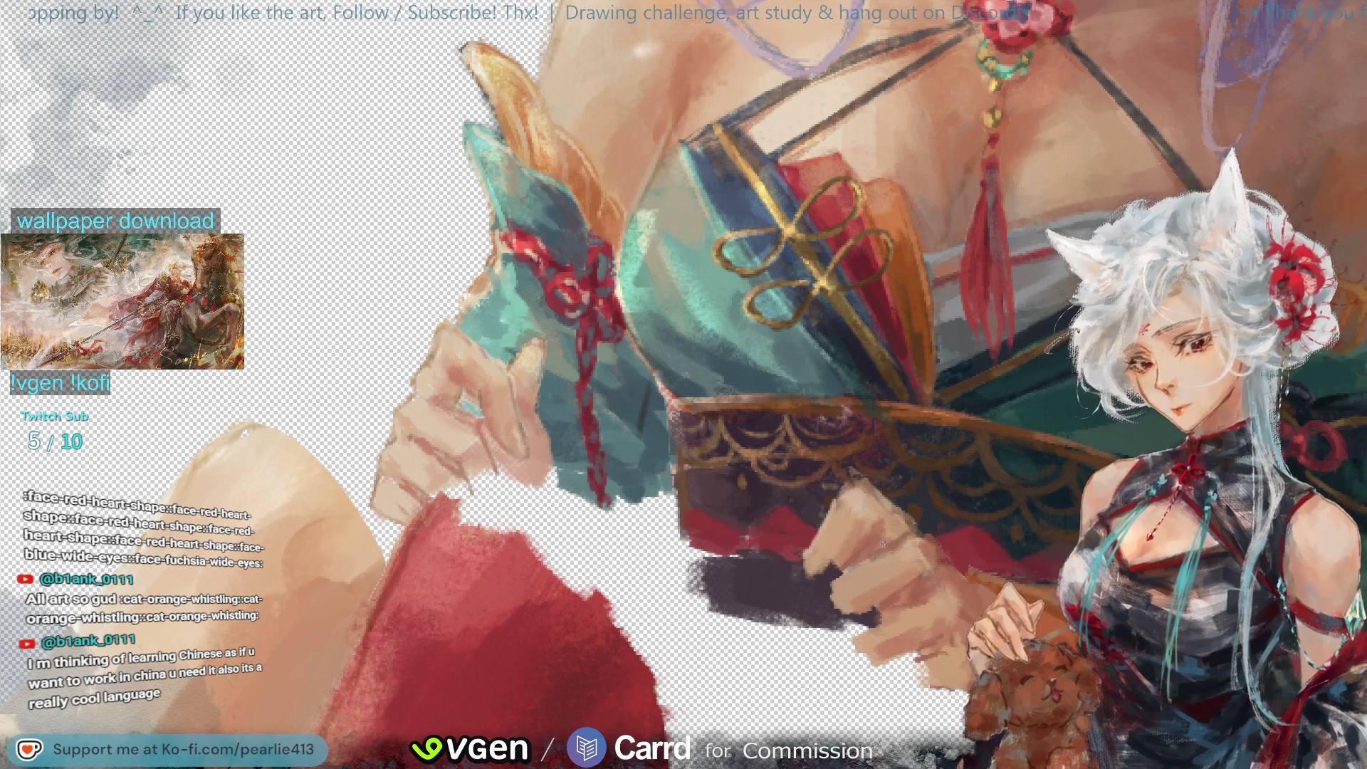
# Step: Zoom out to both figures, in on the woman's torso, then back out to the full figure
pyautogui.hotkey('ctrl', '0')
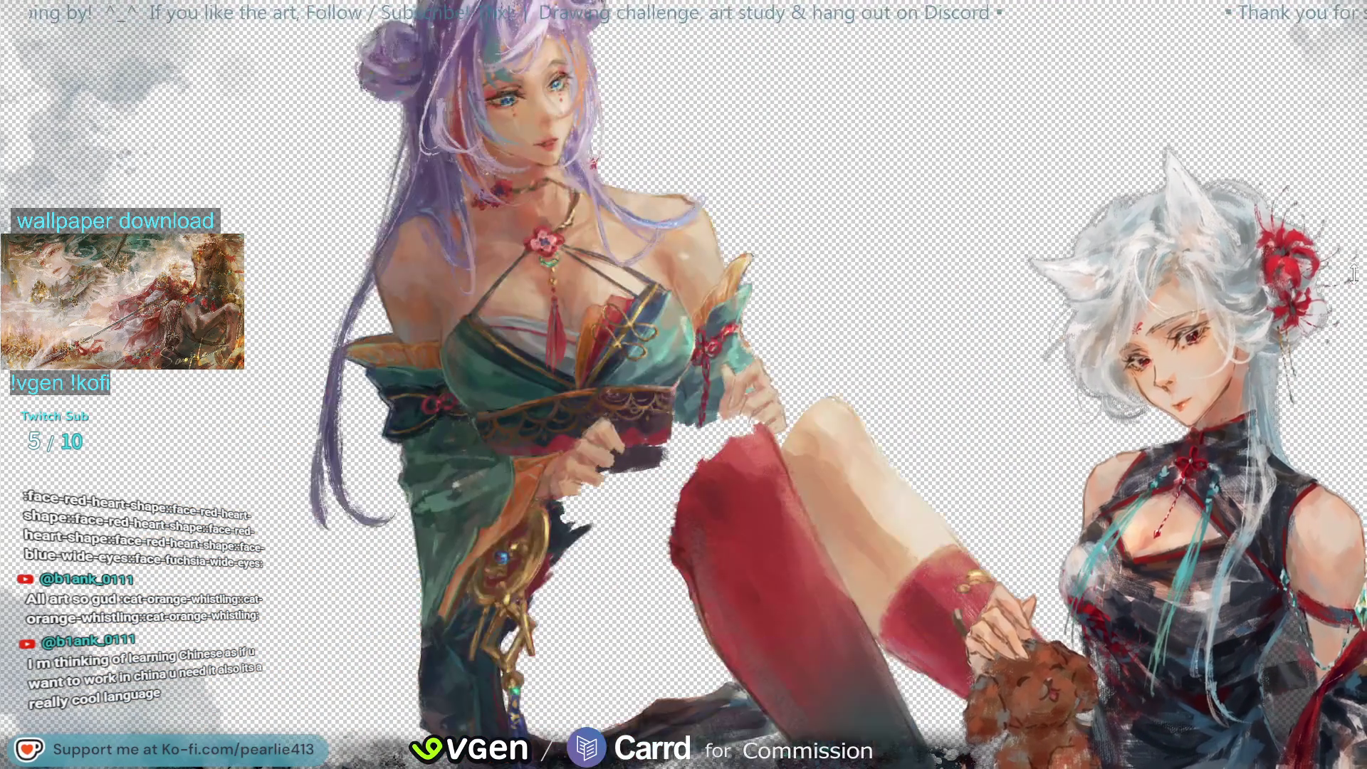
pyautogui.hotkey('ctrl', 'alt', '0')
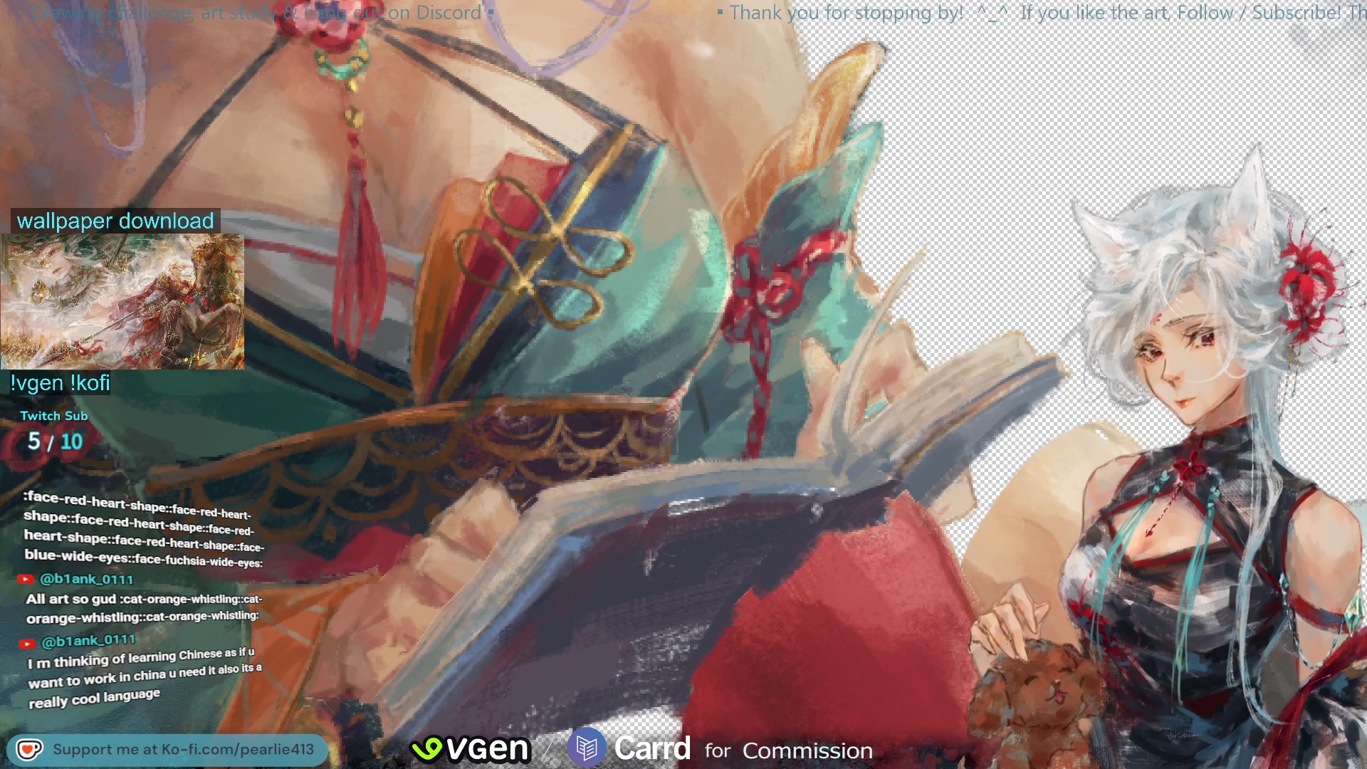
pyautogui.hotkey('ctrl', '0')
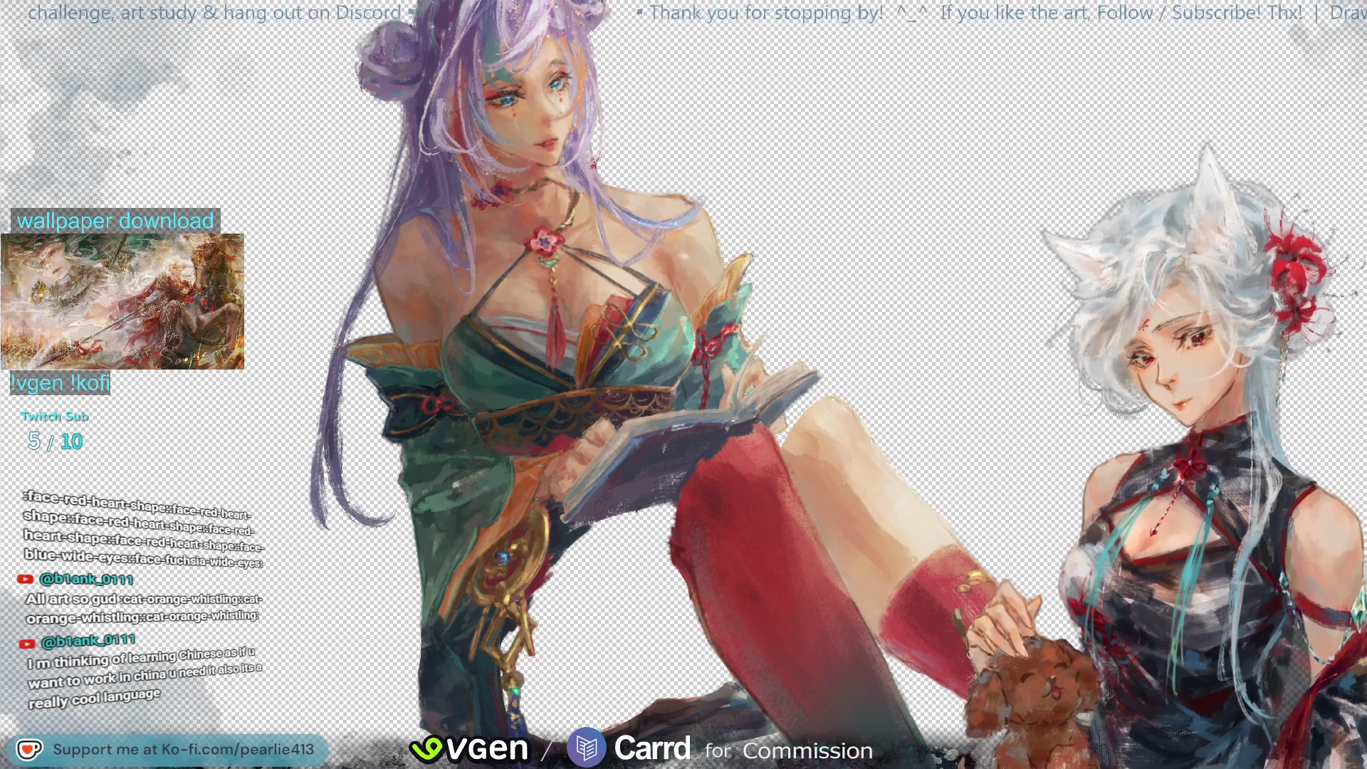
# Step: Bring back the front red-stockinged leg and zoom out to see more of the canvas
pyautogui.hotkey('ctrl', 'z')
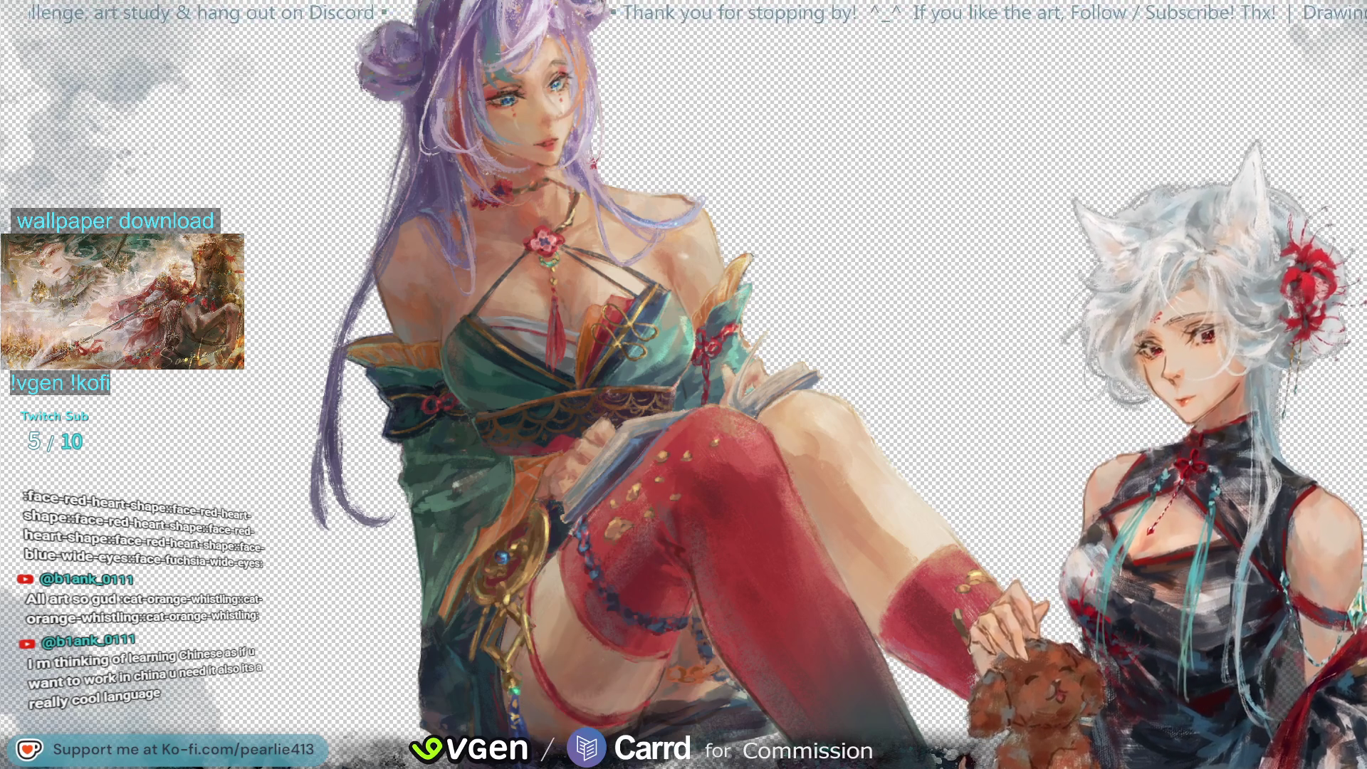
pyautogui.hotkey('ctrl', '-')
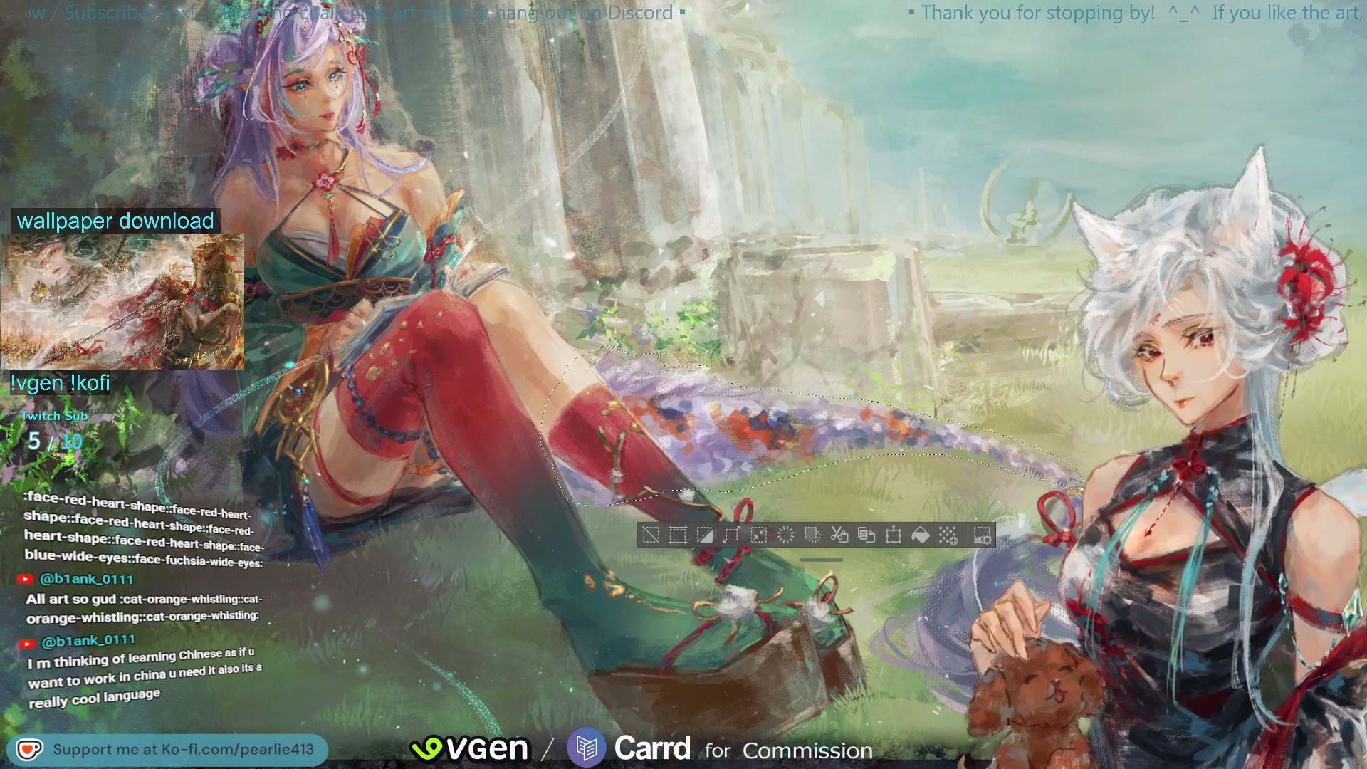
# Step: Extend the lasso selection along the trailing lavender hair toward the dog and the ribbon-tied end
pyautogui.moveTo(1051, 522); pyautogui.dragTo(1071, 481)
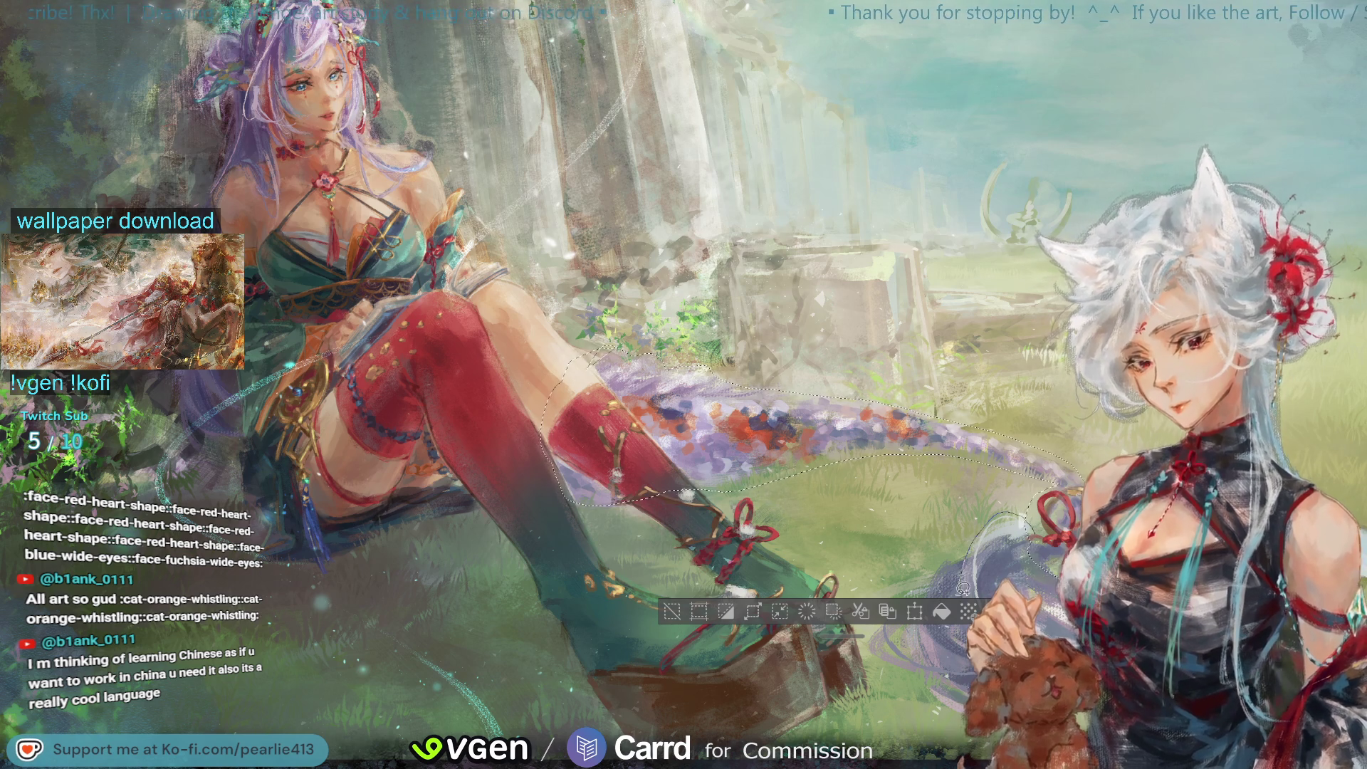
pyautogui.moveTo(964, 584); pyautogui.dragTo(1032, 564)
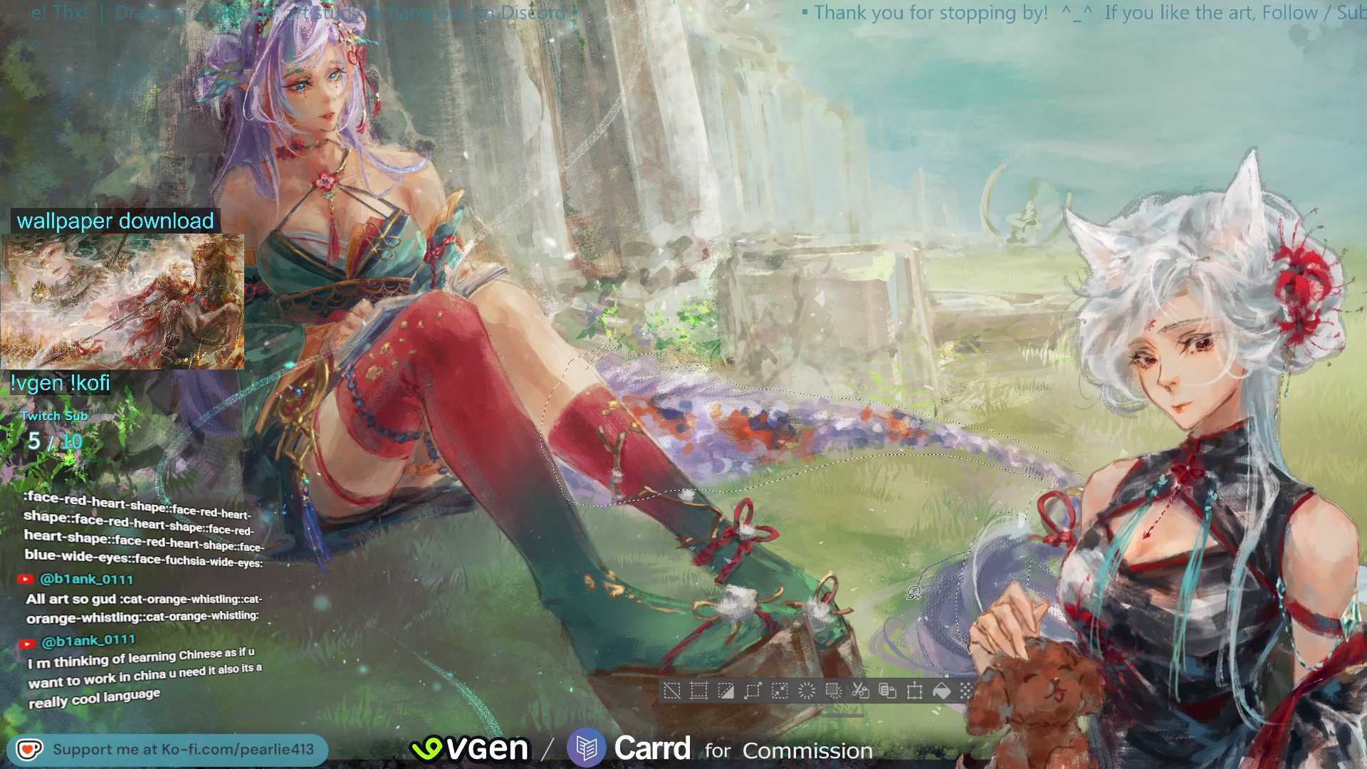
pyautogui.moveTo(888, 664); pyautogui.dragTo(946, 708)
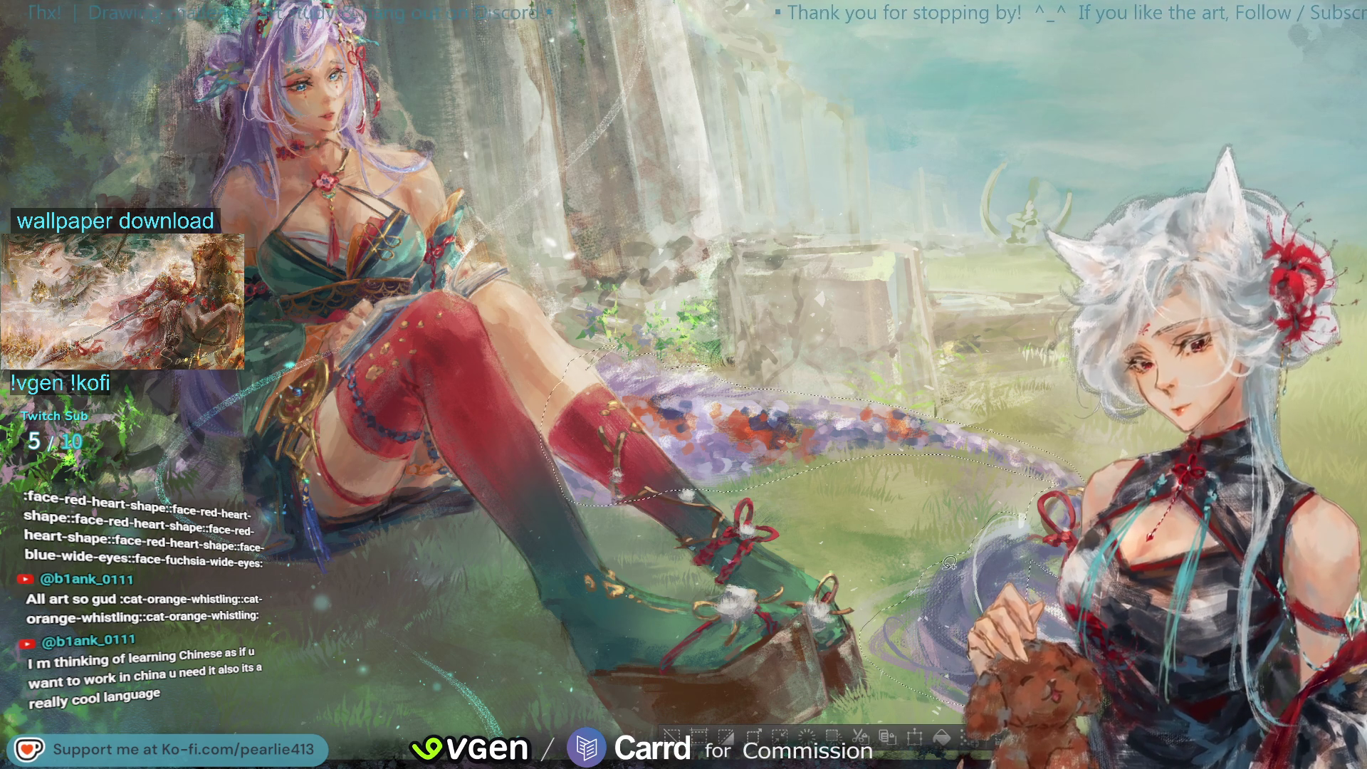
pyautogui.moveTo(938, 562); pyautogui.dragTo(962, 561)
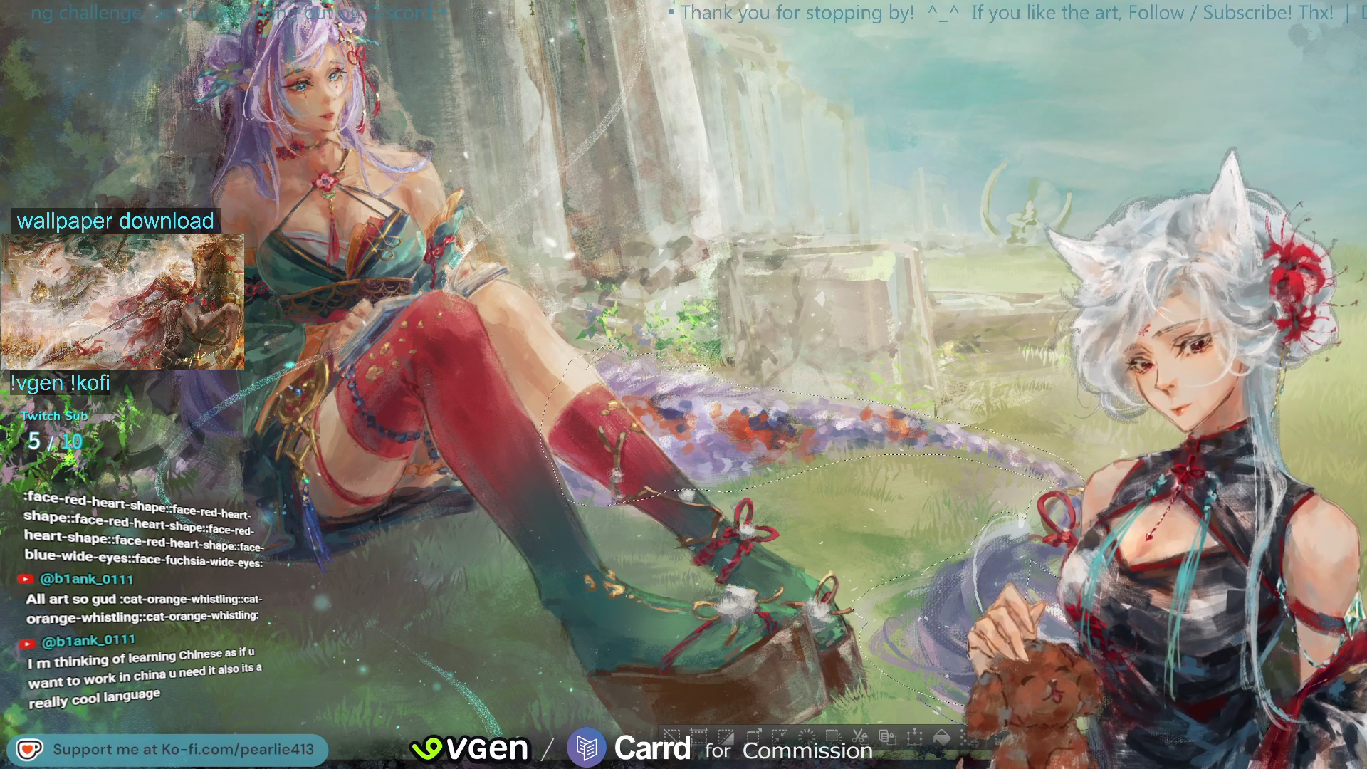
pyautogui.scroll(-1, 683, 385)
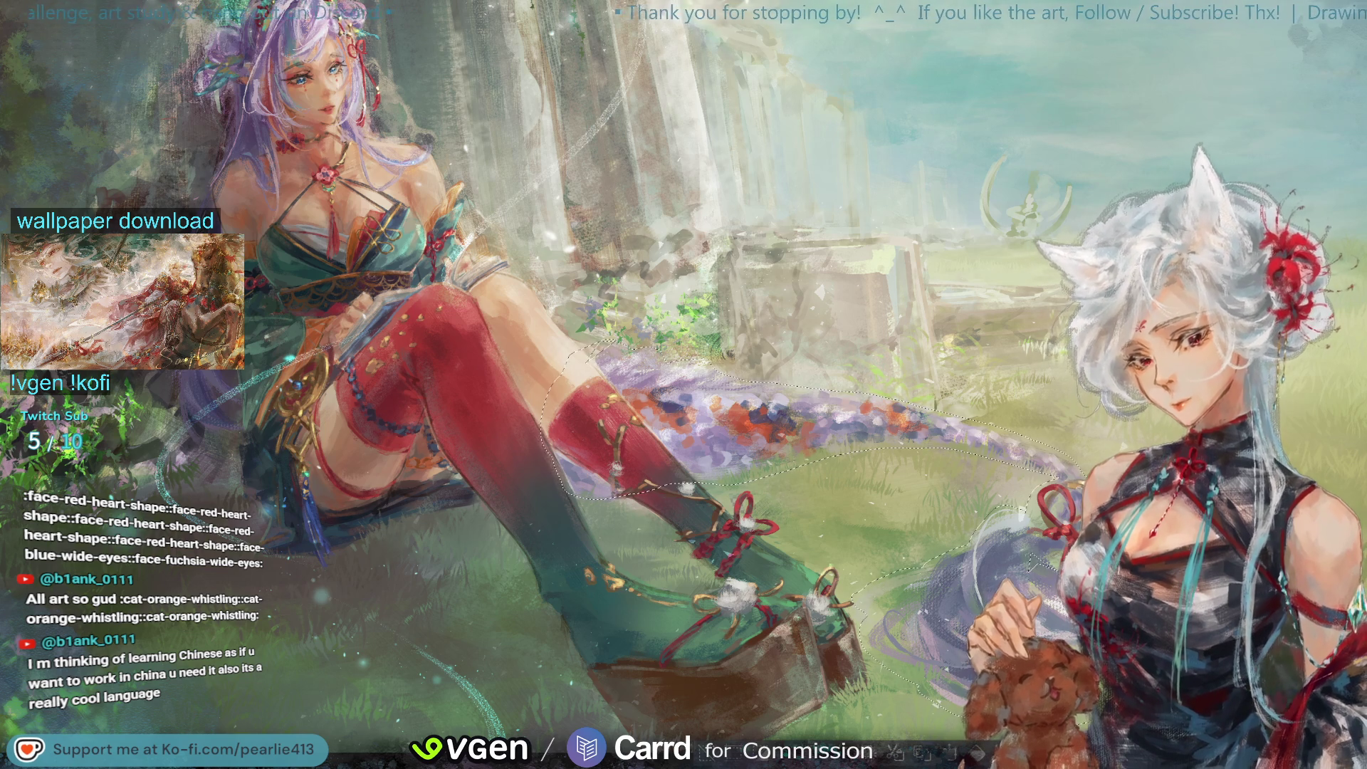
pyautogui.scroll(2, 1272, 186)
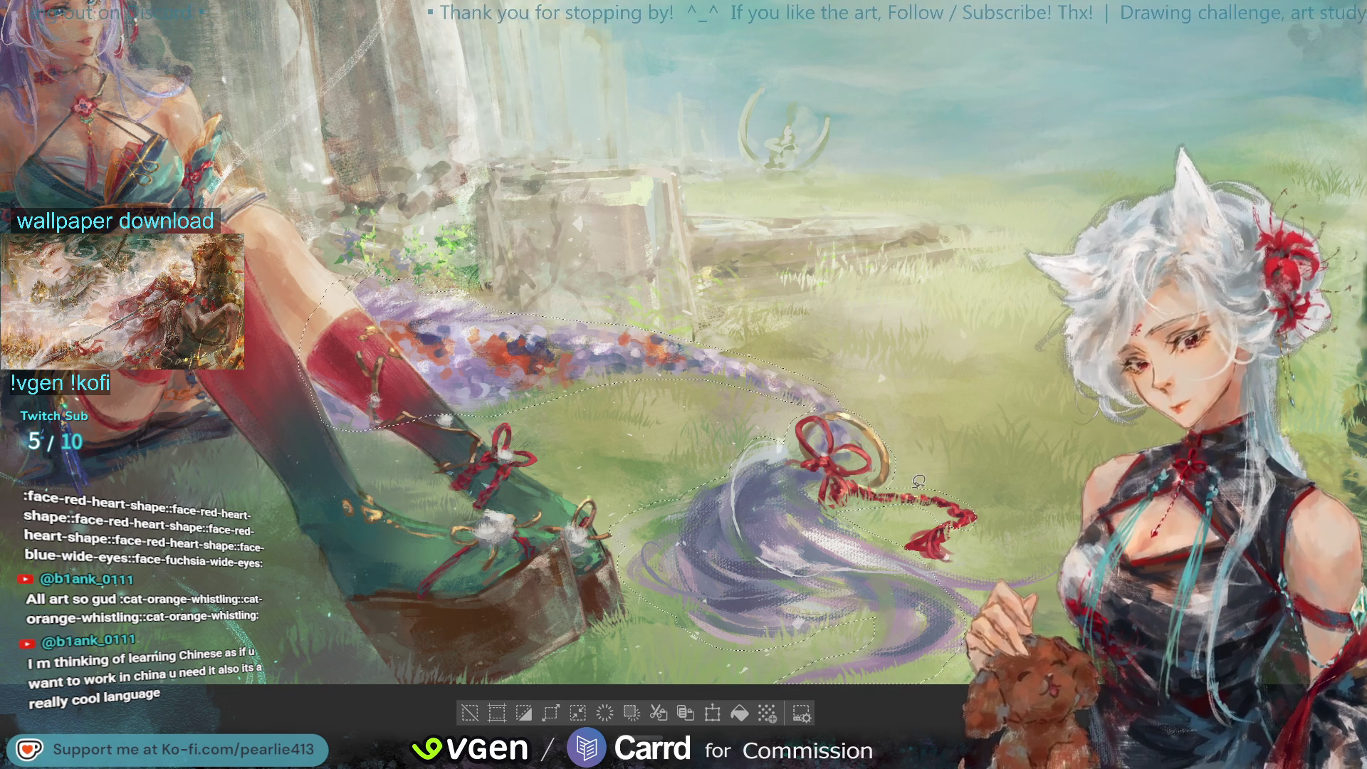
pyautogui.moveTo(850, 519); pyautogui.dragTo(1025, 588)
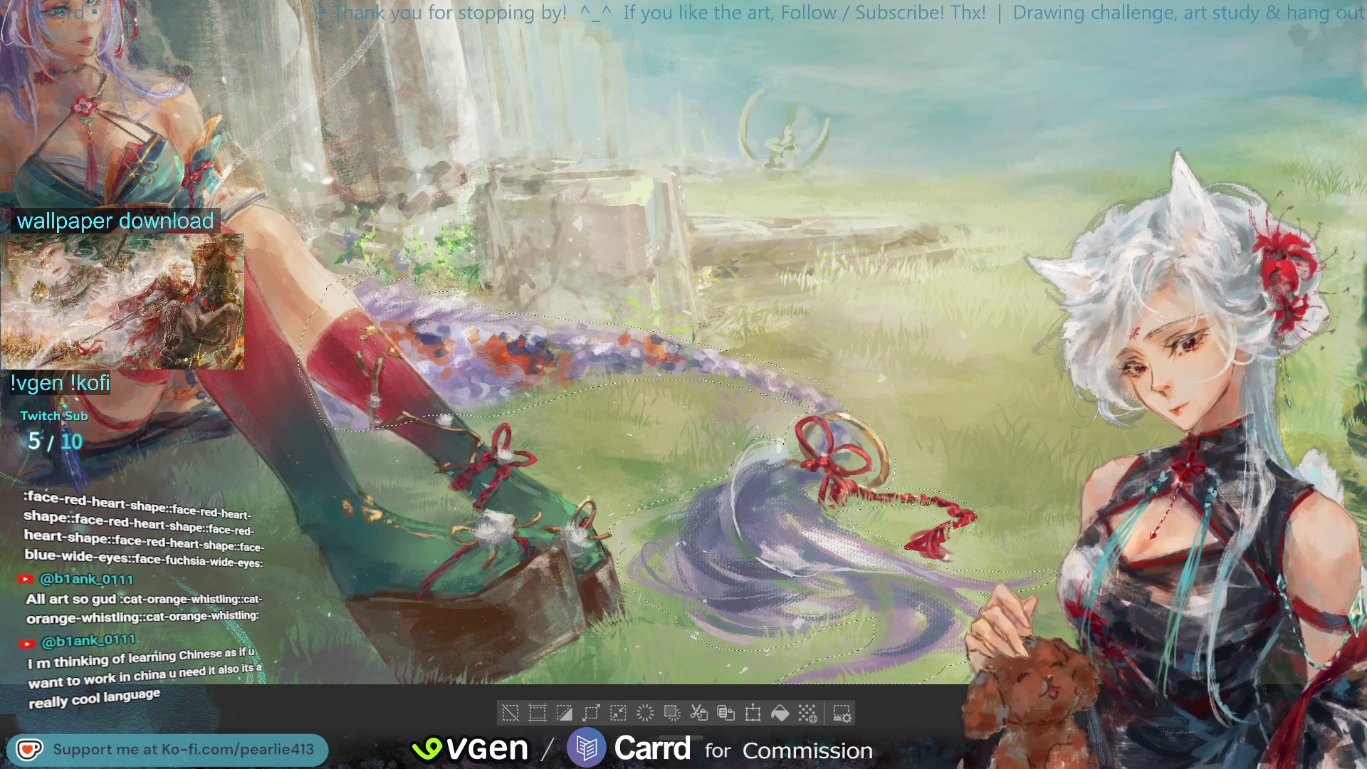
# Step: Zoom and pan the view to frame the hair tail within the whole illustration
pyautogui.scroll(2, 918, 607)
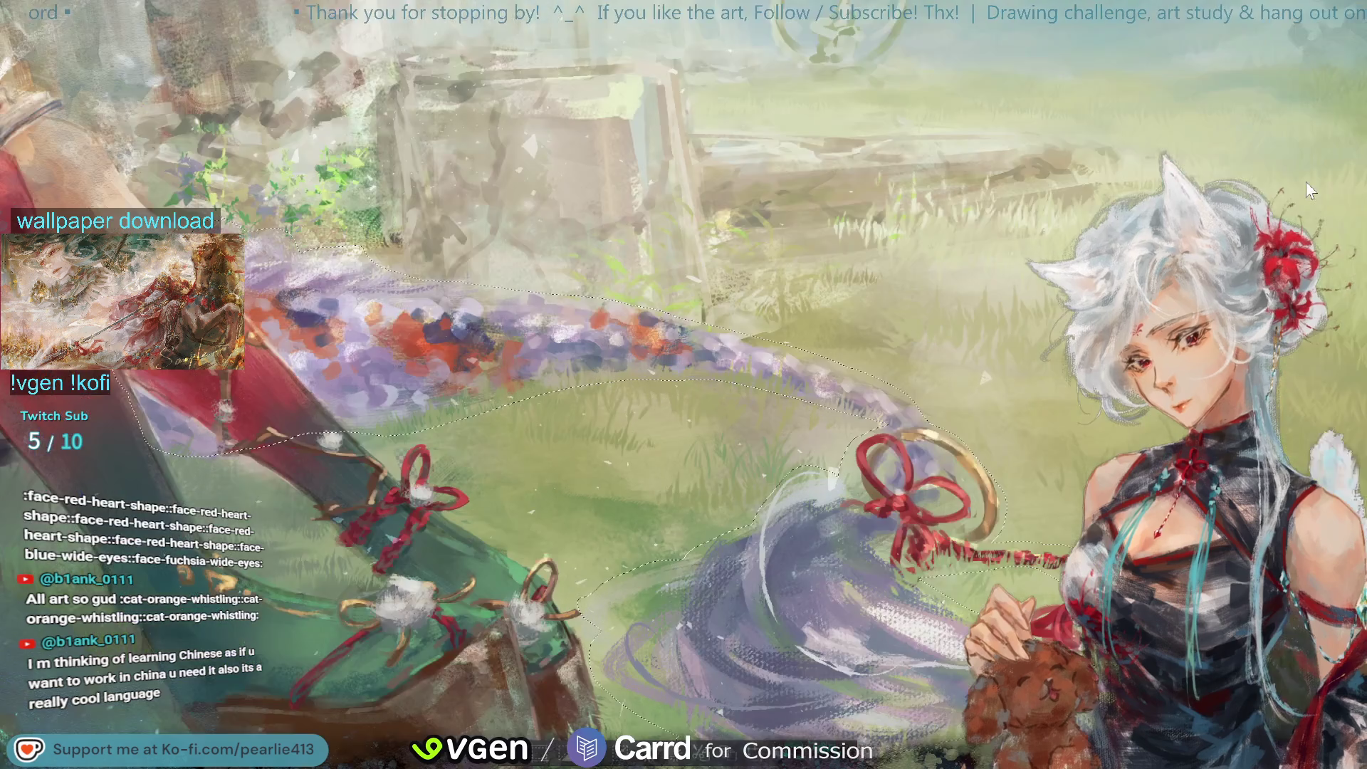
pyautogui.scroll(1, 918, 607)
pyautogui.scroll(1, 918, 606)
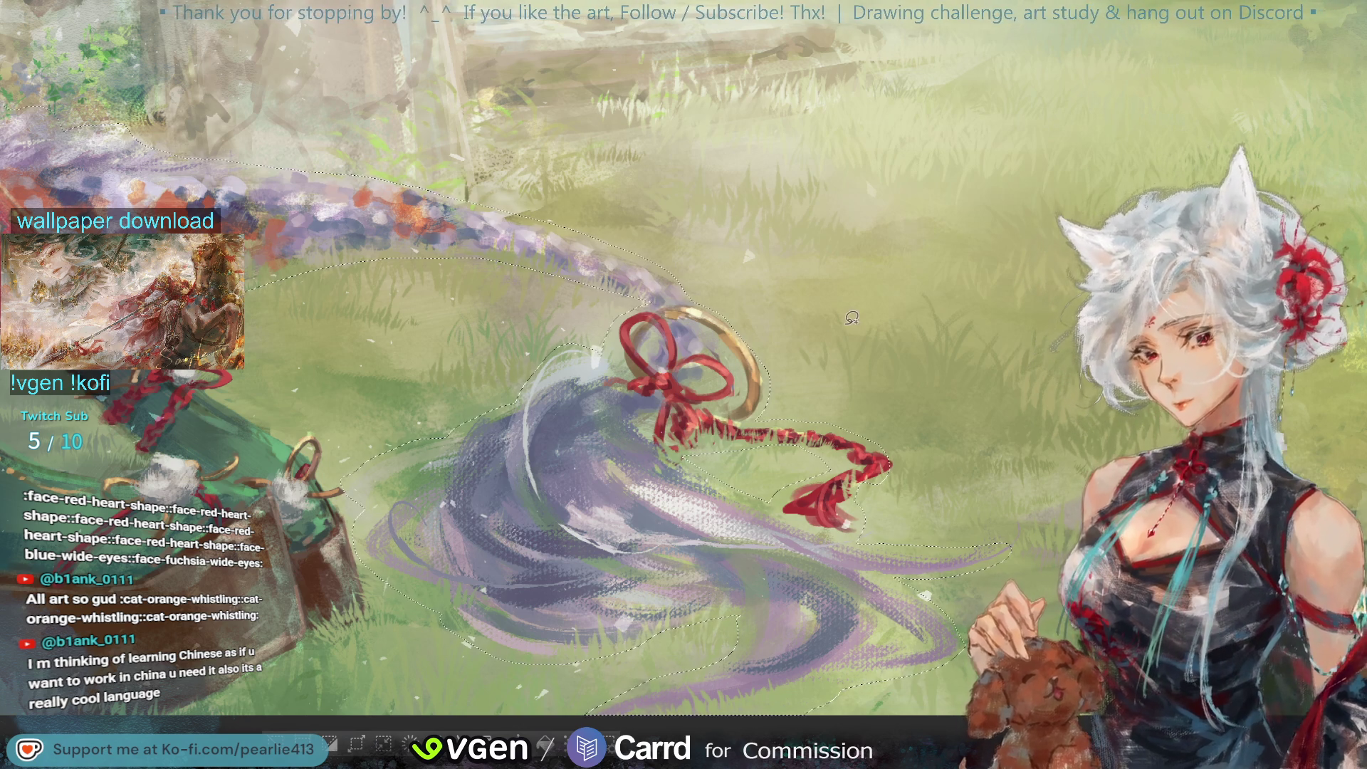
pyautogui.scroll(-2, 1320, 116)
pyautogui.scroll(-2, 1321, 115)
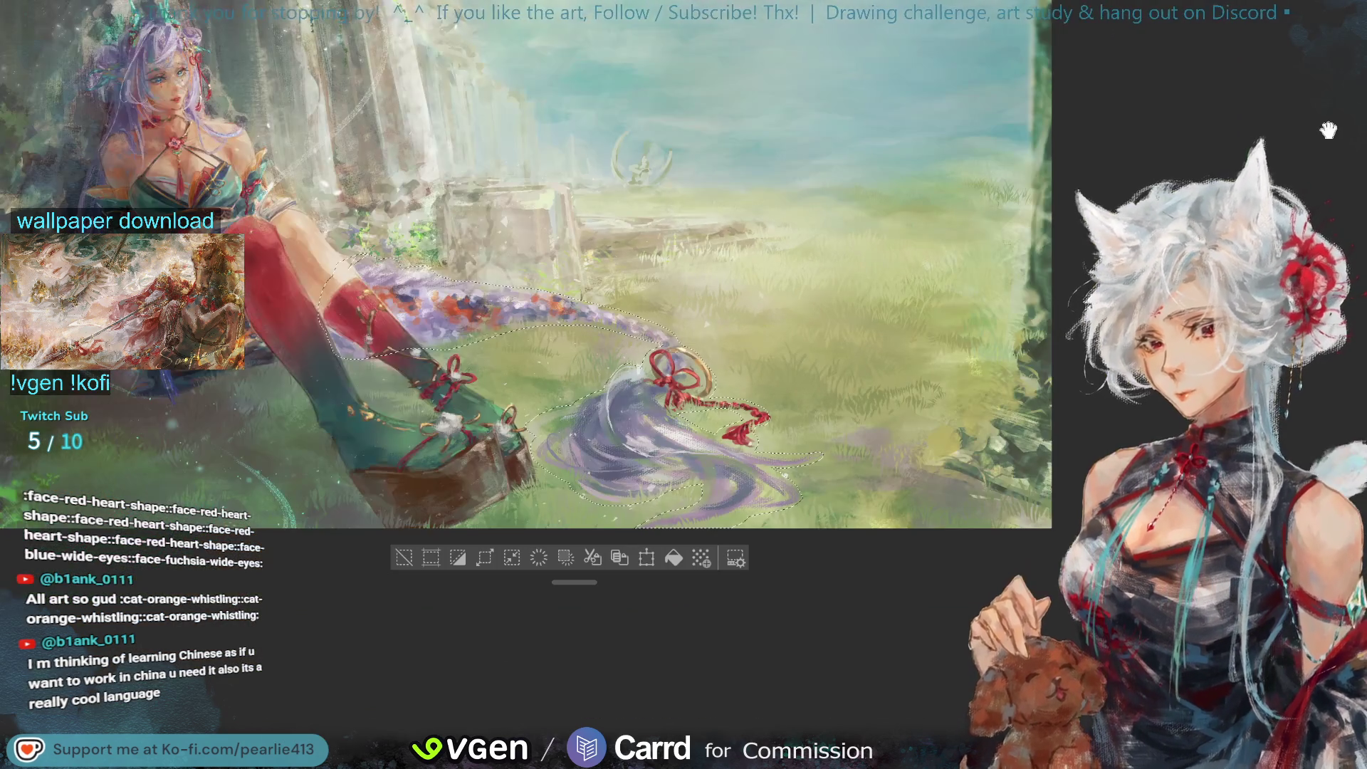
pyautogui.moveTo(1292, 117); pyautogui.dragTo(1345, 113)
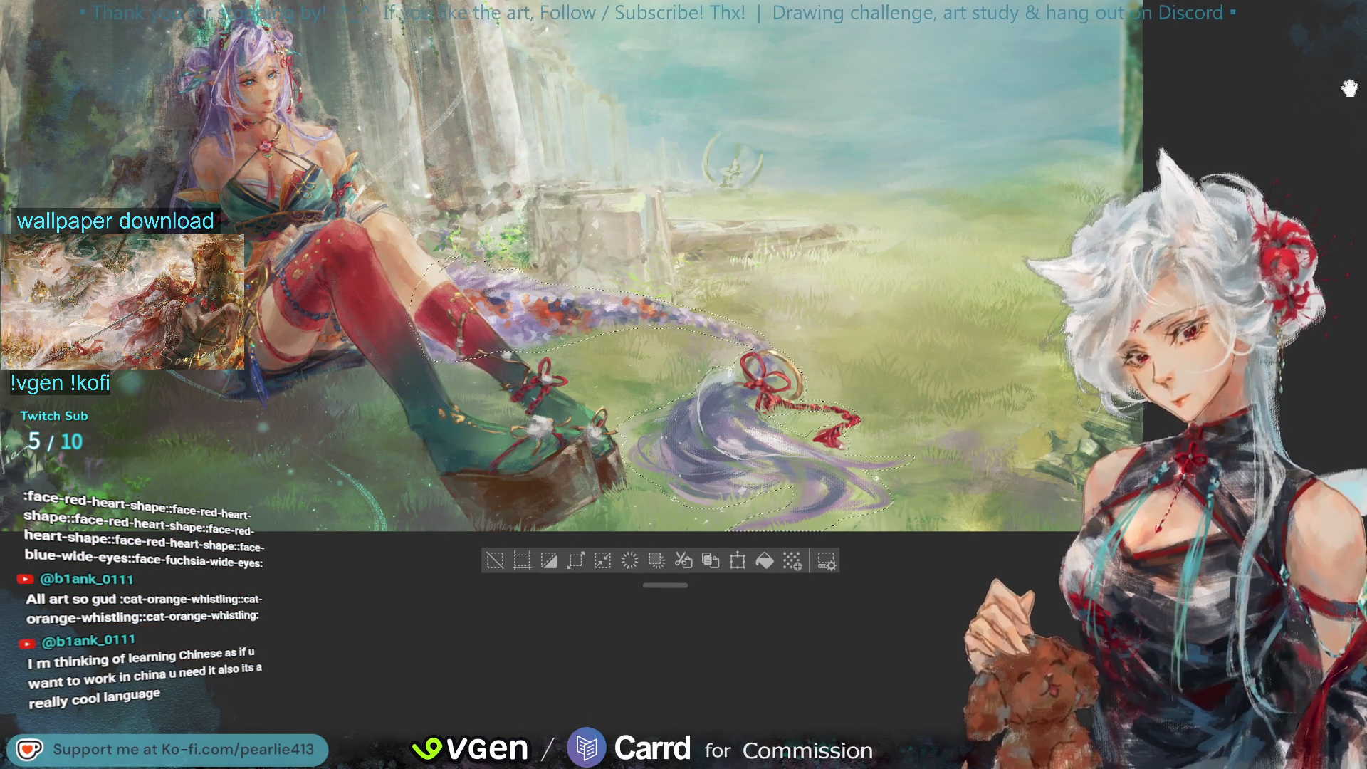
pyautogui.moveTo(1311, 89); pyautogui.dragTo(1323, 108)
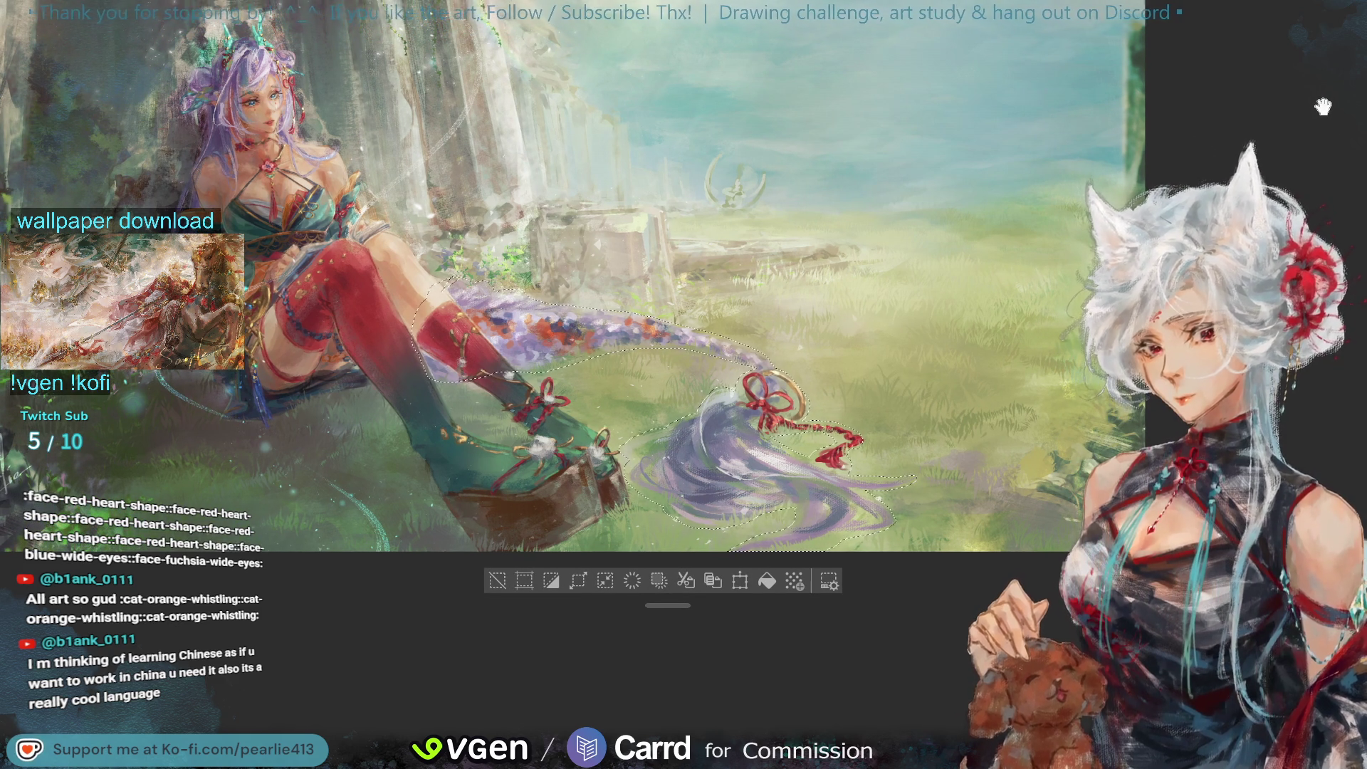
pyautogui.moveTo(1323, 108); pyautogui.dragTo(1322, 108)
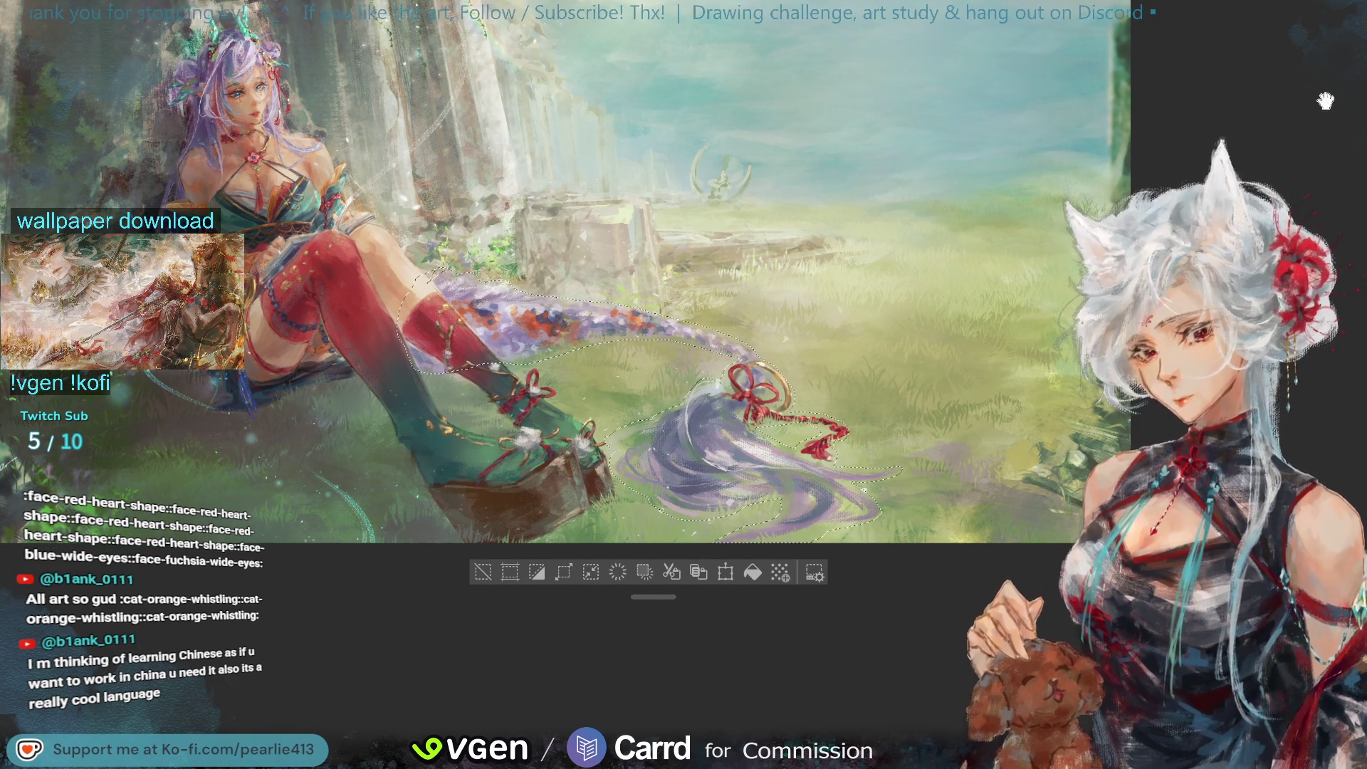
pyautogui.scroll(2, 1331, 230)
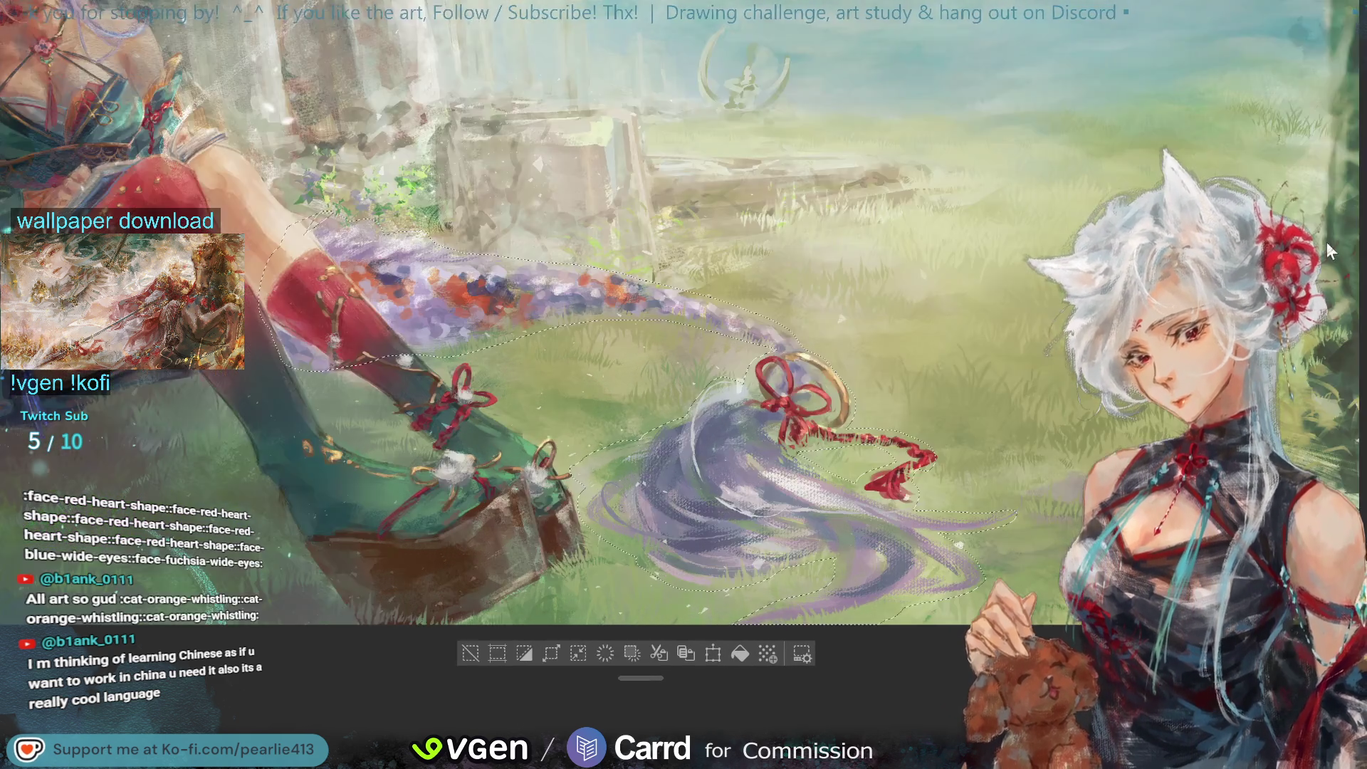
pyautogui.scroll(2, 1324, 200)
pyautogui.scroll(2, 1313, 157)
pyautogui.scroll(2, 1300, 104)
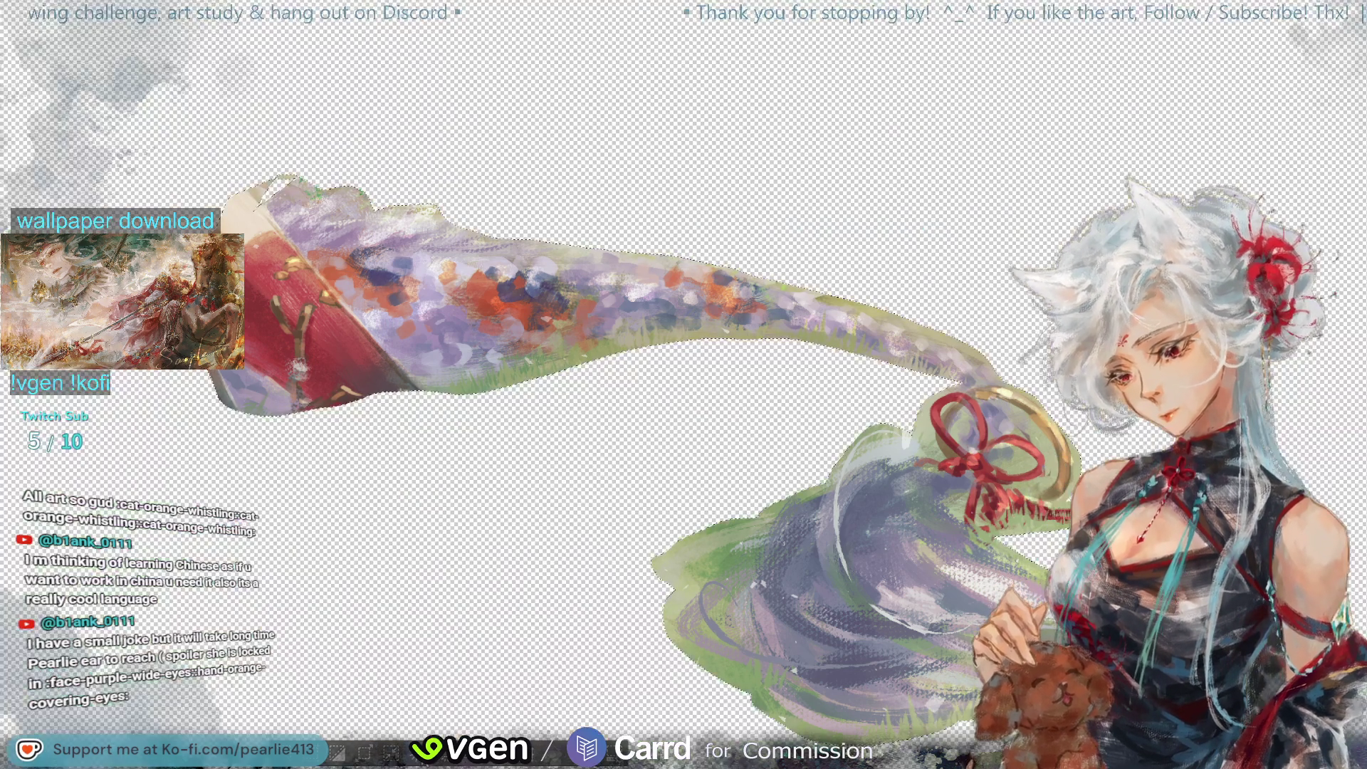
# Step: Zoom out, restore the hidden background artwork layers, and clear the hair-tail selection
pyautogui.hotkey('ctrl', '-')
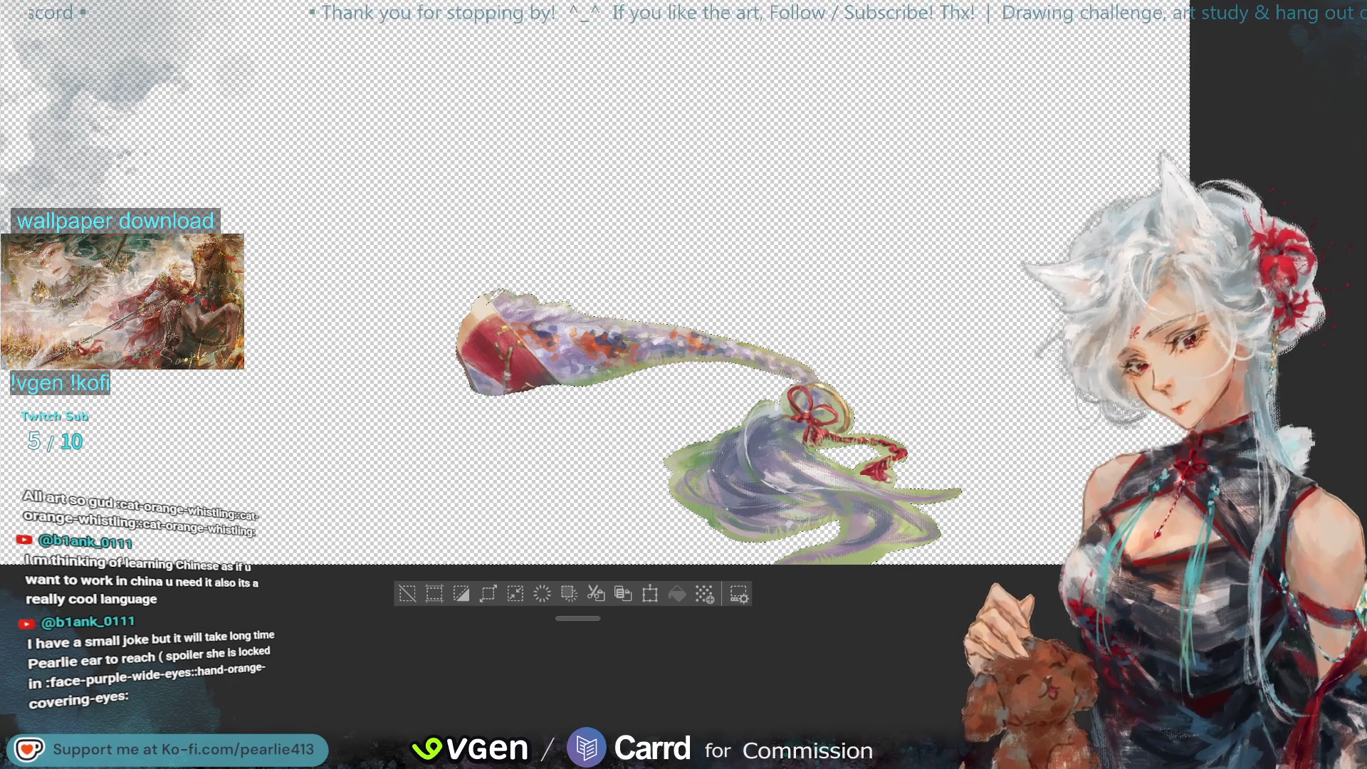
pyautogui.hotkey('ctrl', 'z')
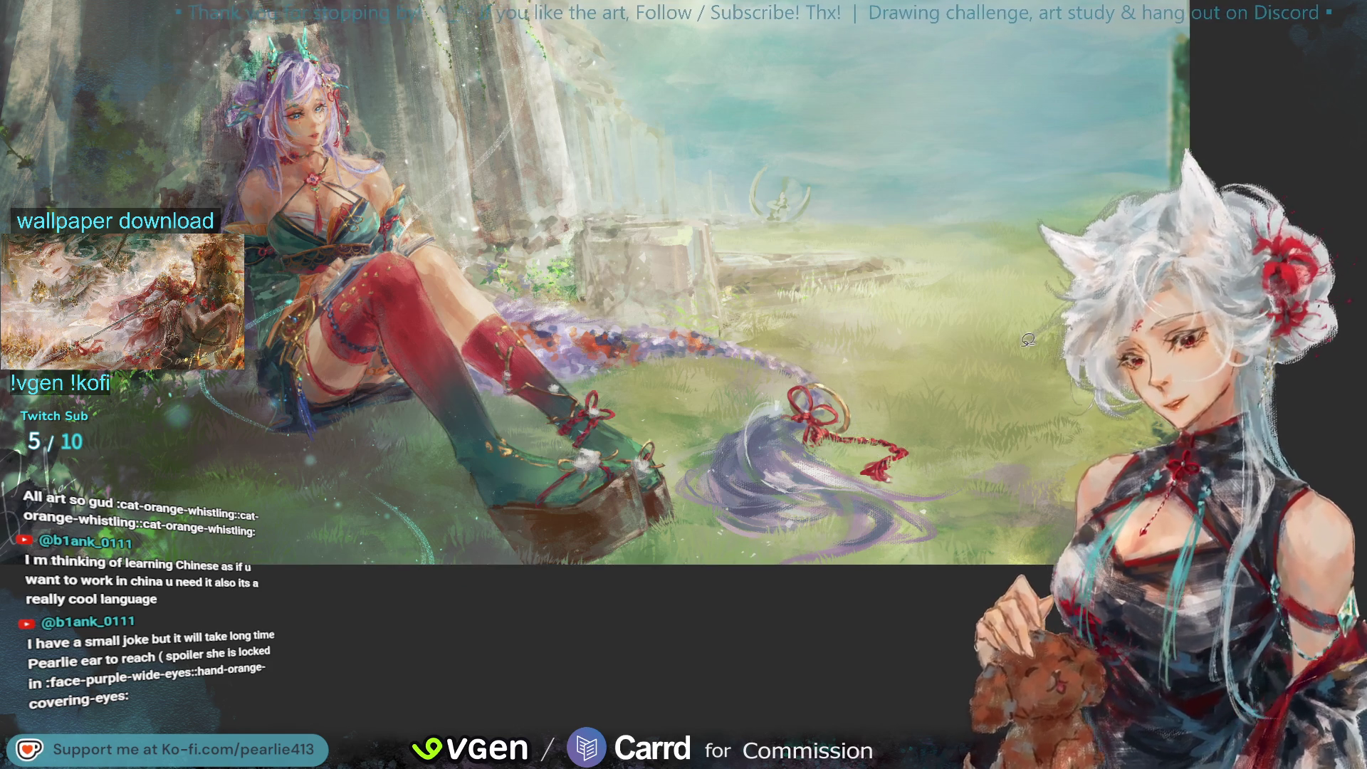
pyautogui.hotkey('ctrl', 'd')
# Step: Zoom in and back out to review the illustration with nothing selected
pyautogui.scroll(1, 1295, 107)
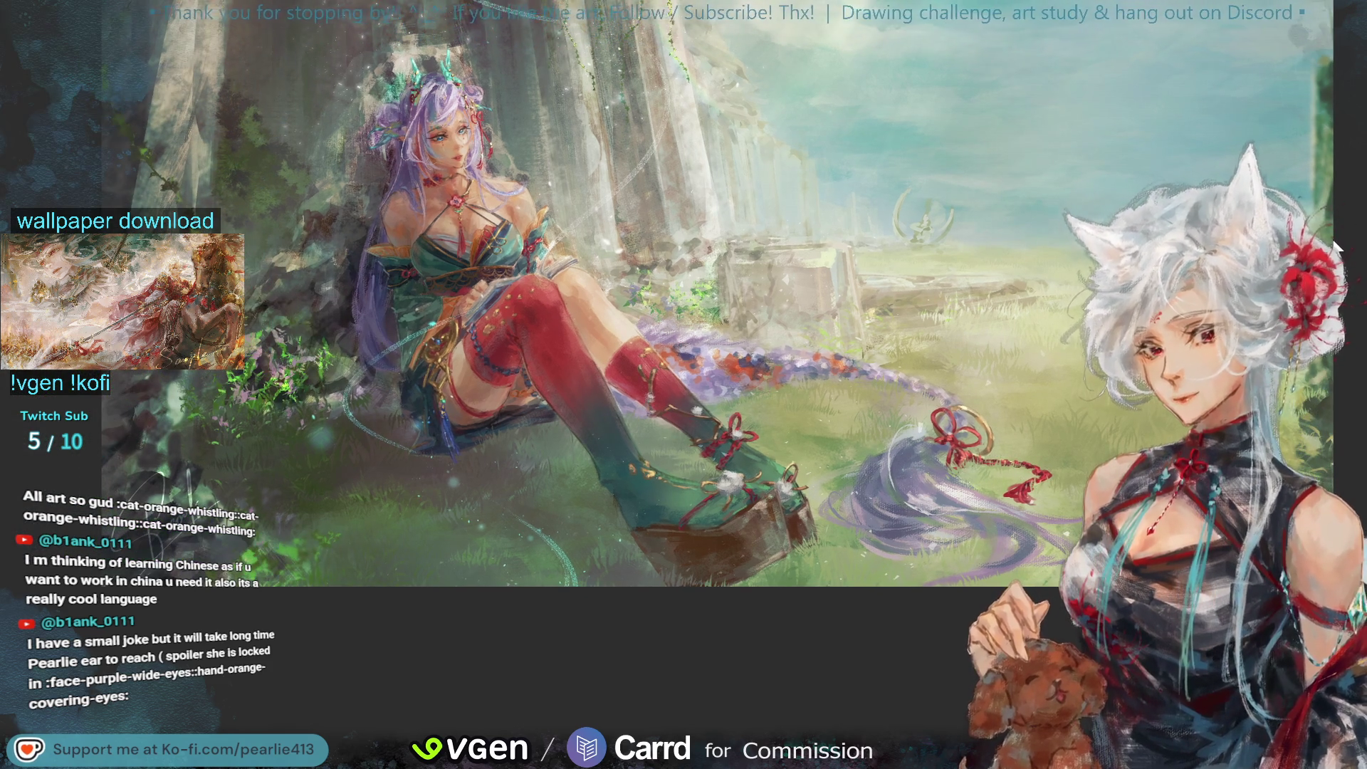
pyautogui.scroll(1, 1324, 185)
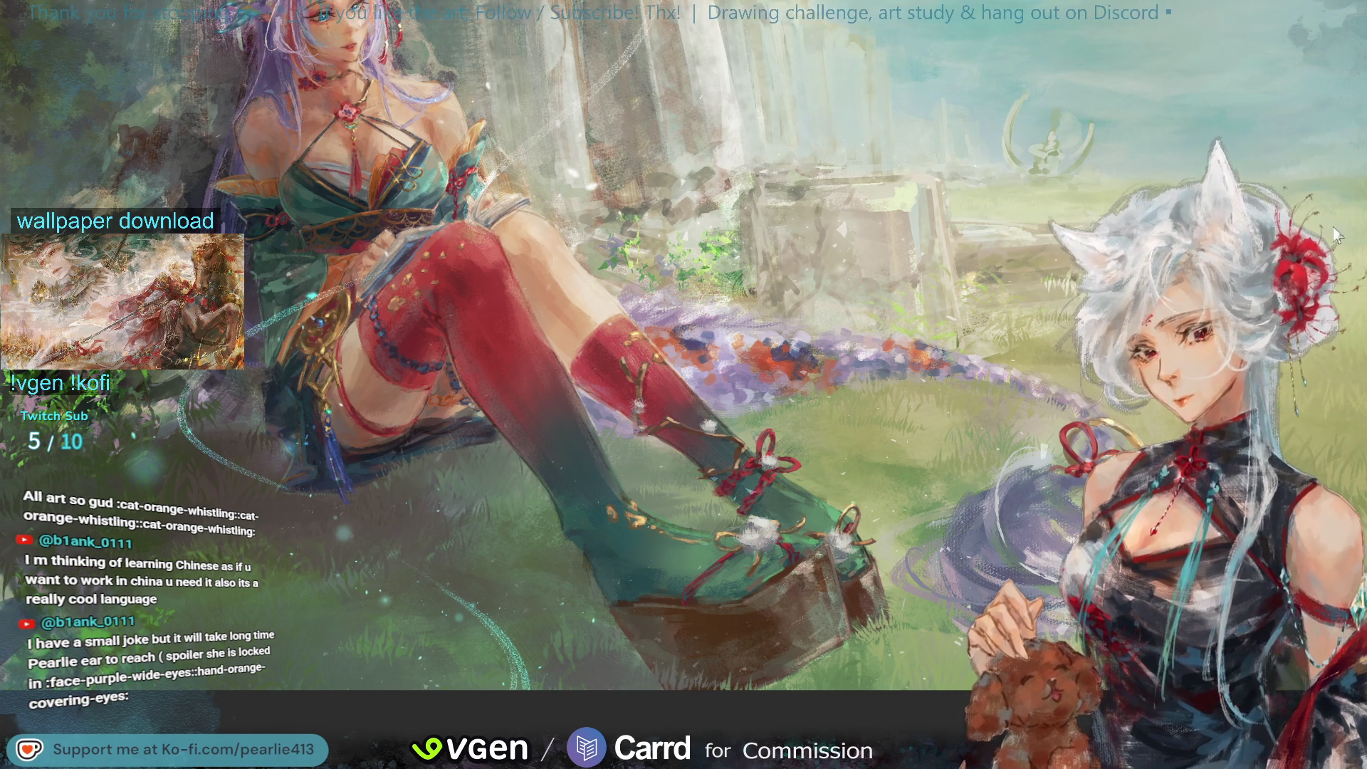
pyautogui.scroll(-3, 1303, 188)
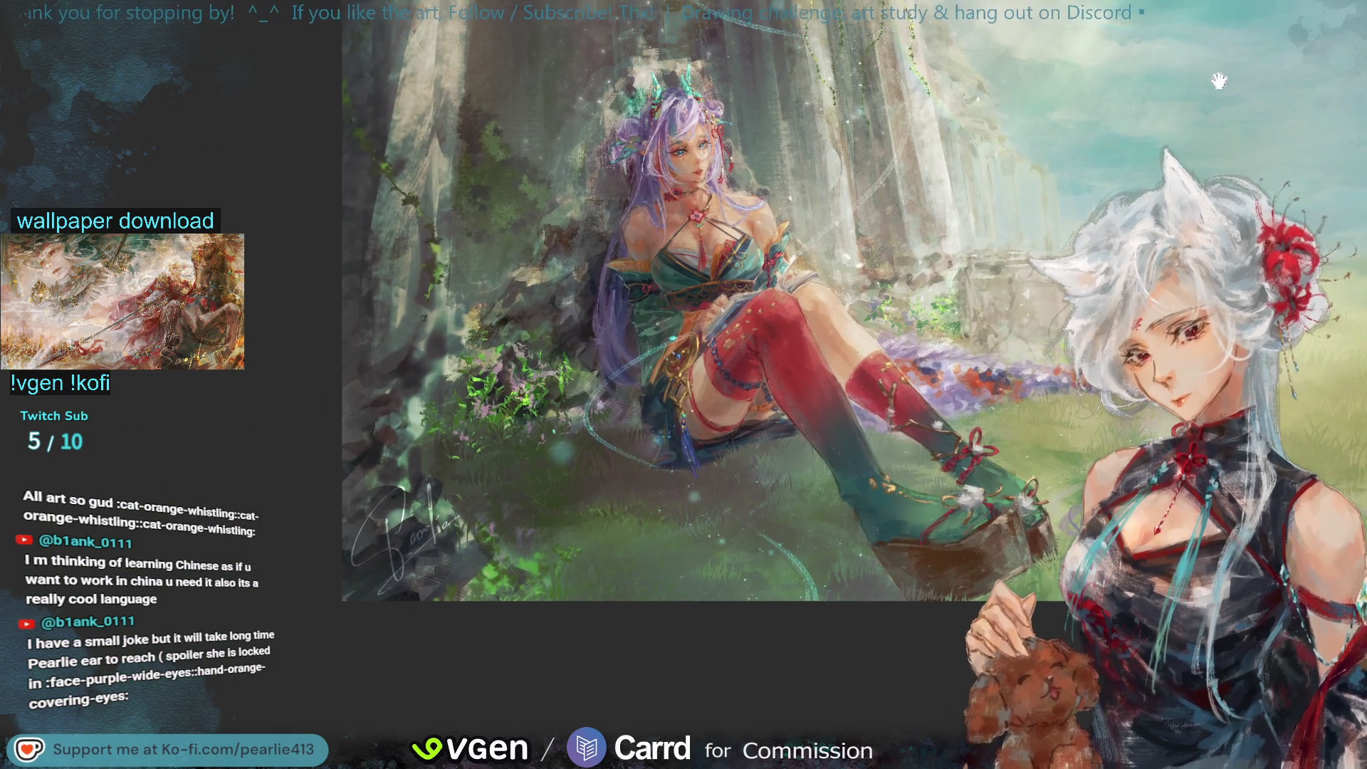
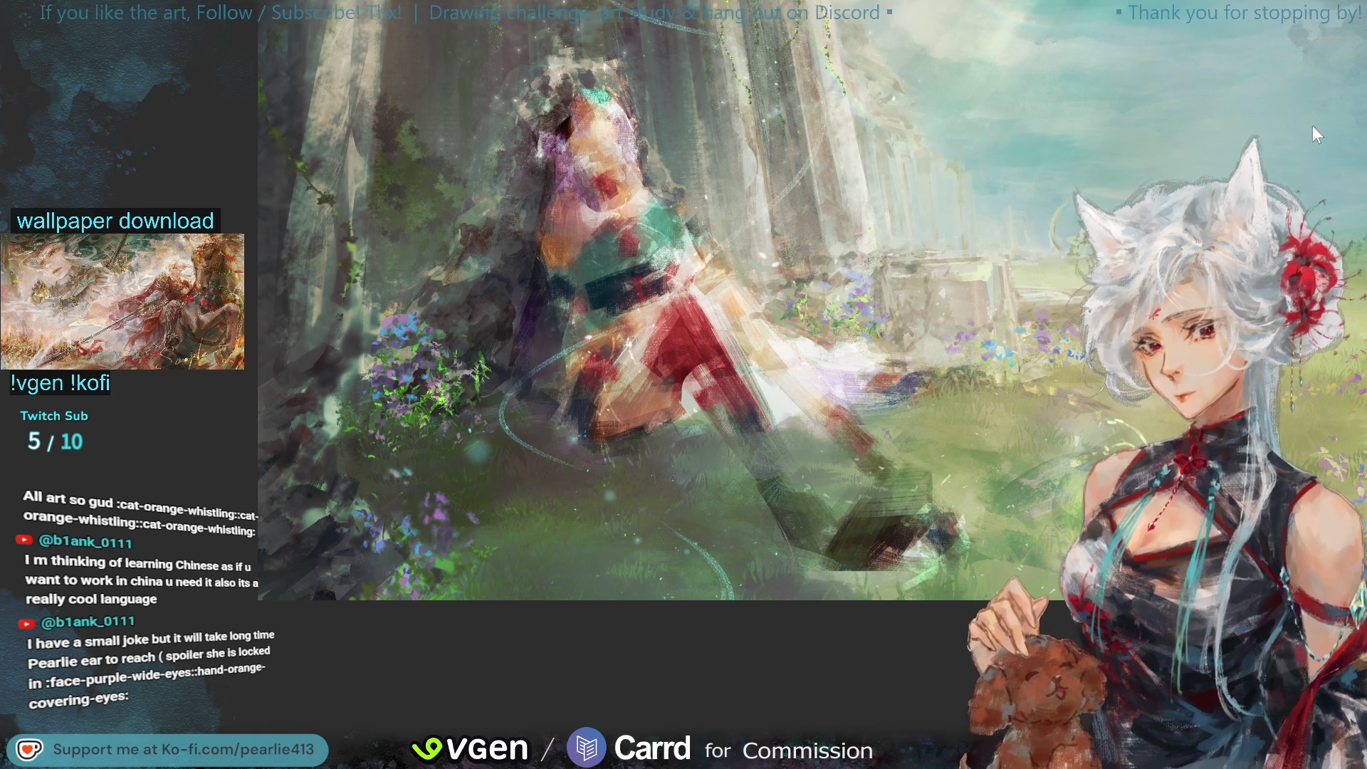
# Step: Zoom in on the seated girl and lasso her figure, closing the outline along her lower legs
pyautogui.scroll(-5, 1316, 125)
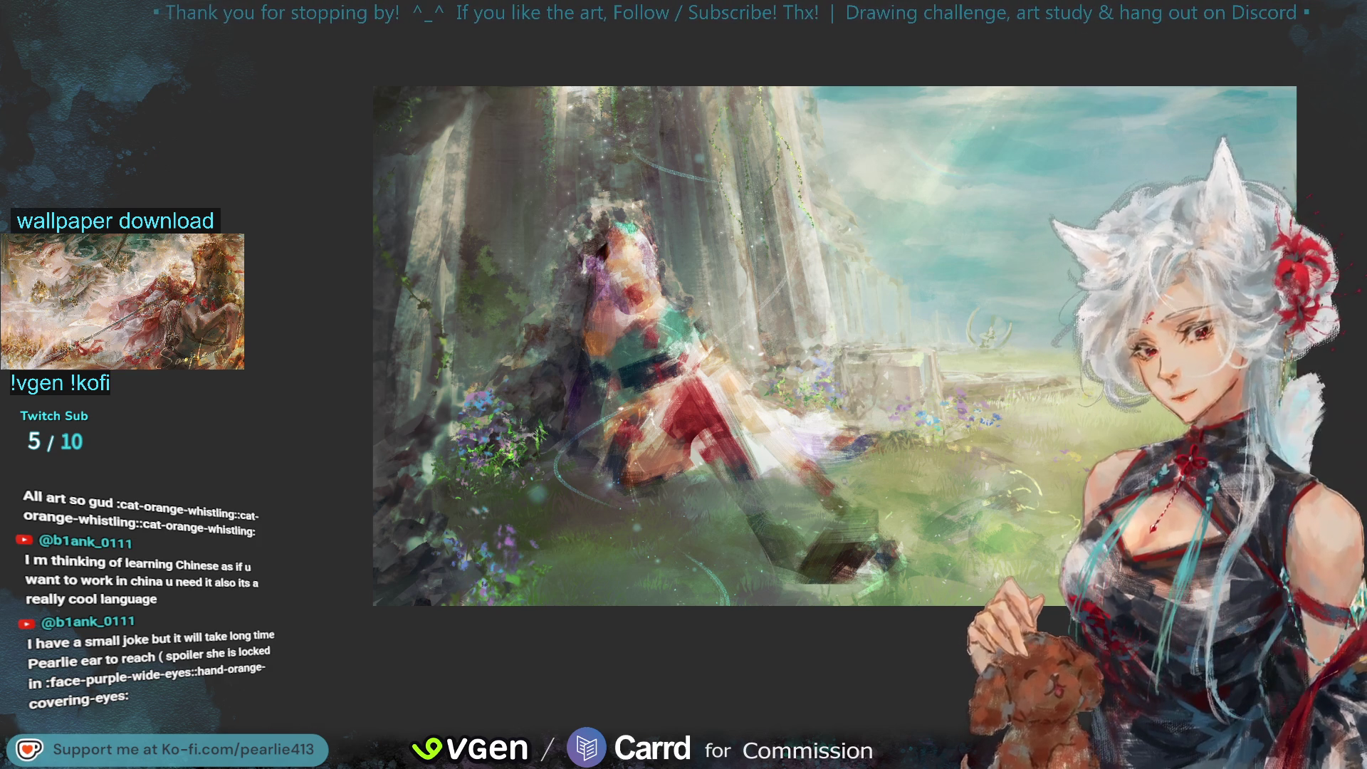
pyautogui.moveTo(1365, 114)
pyautogui.mouseDown()
pyautogui.moveTo(1341, 112)
pyautogui.moveTo(1341, 127)
pyautogui.mouseUp()
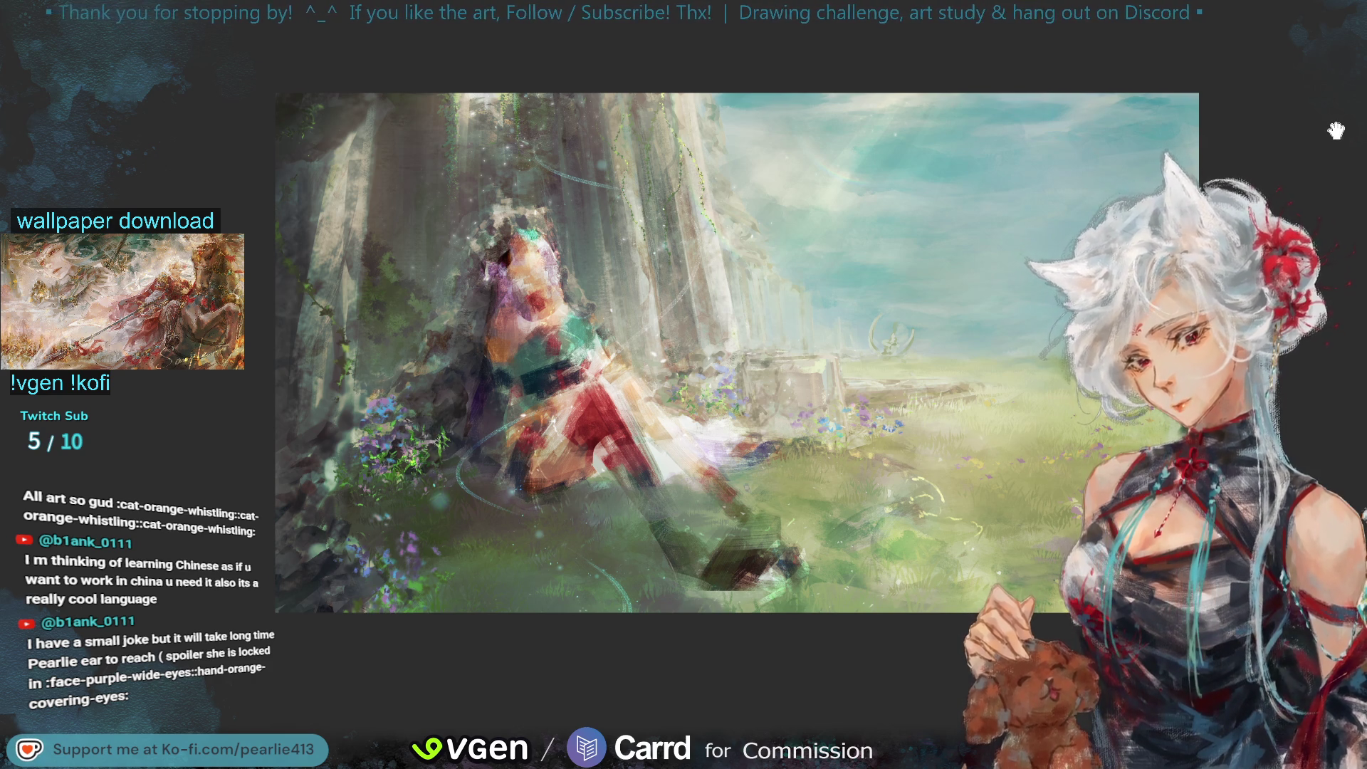
pyautogui.moveTo(1336, 133); pyautogui.dragTo(1300, 132)
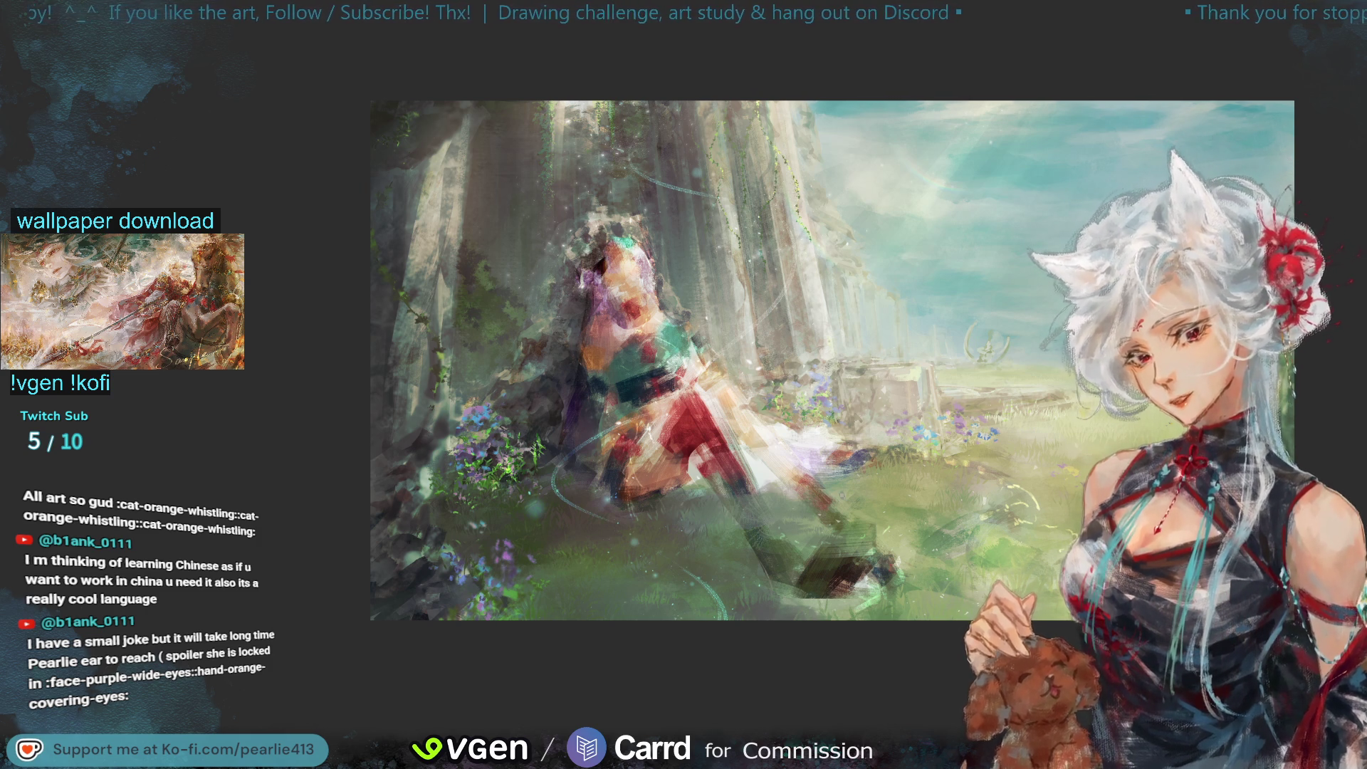
pyautogui.scroll(3, 1300, 100)
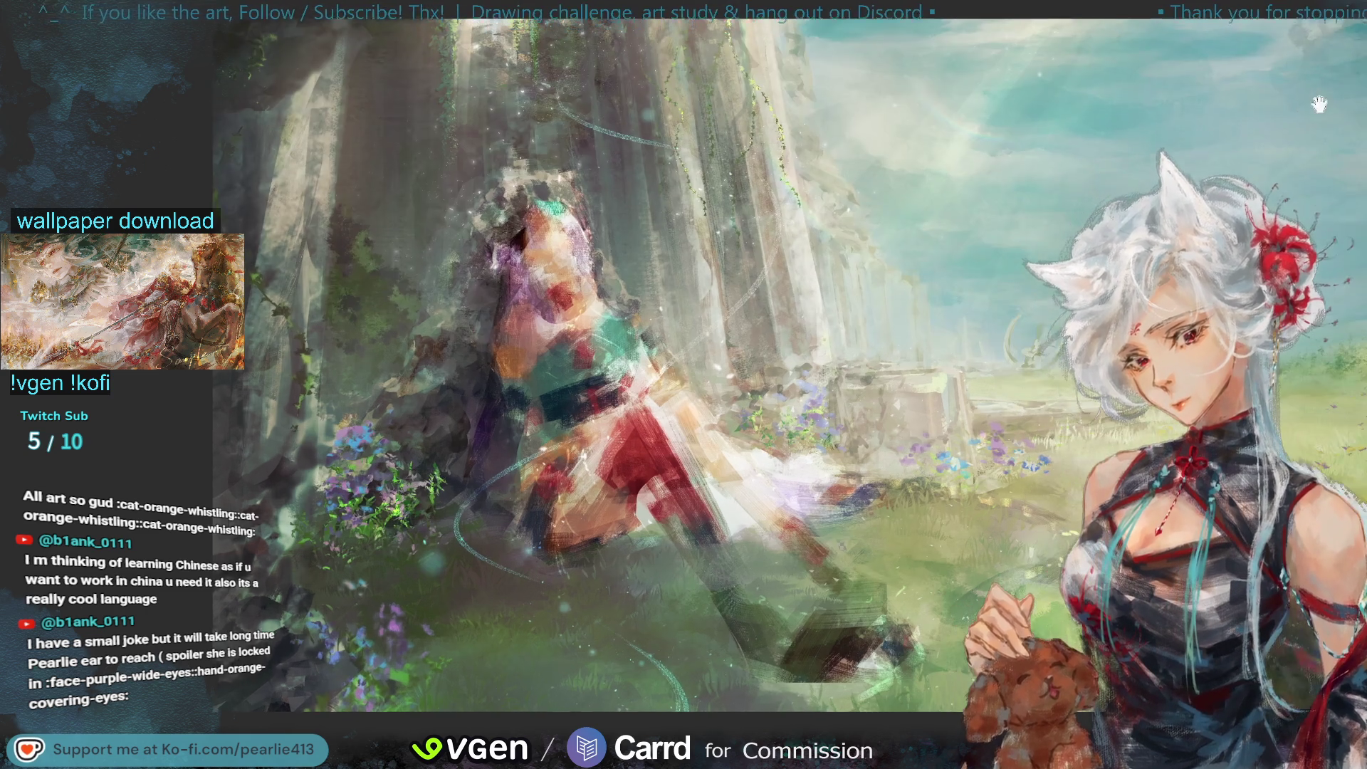
pyautogui.moveTo(1300, 101); pyautogui.dragTo(1327, 104)
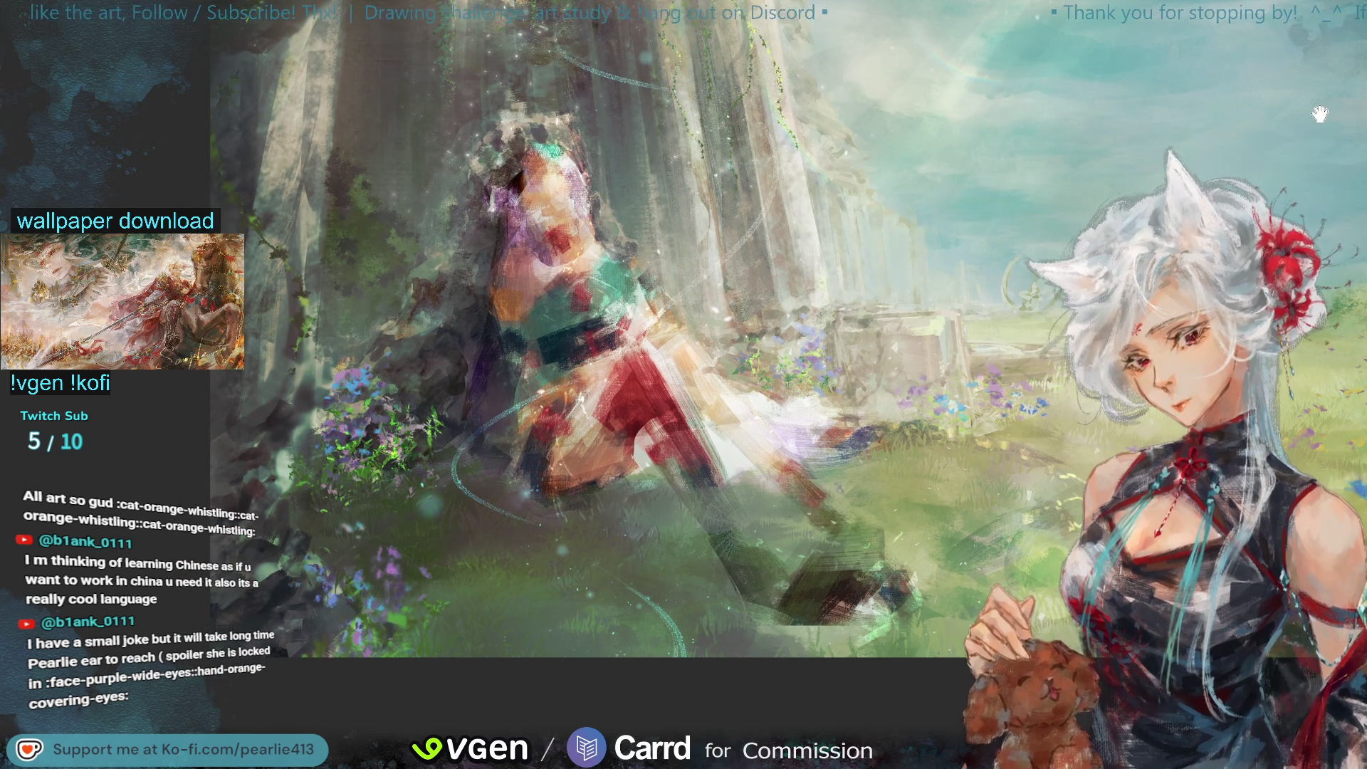
pyautogui.moveTo(1319, 114); pyautogui.dragTo(1248, 242)
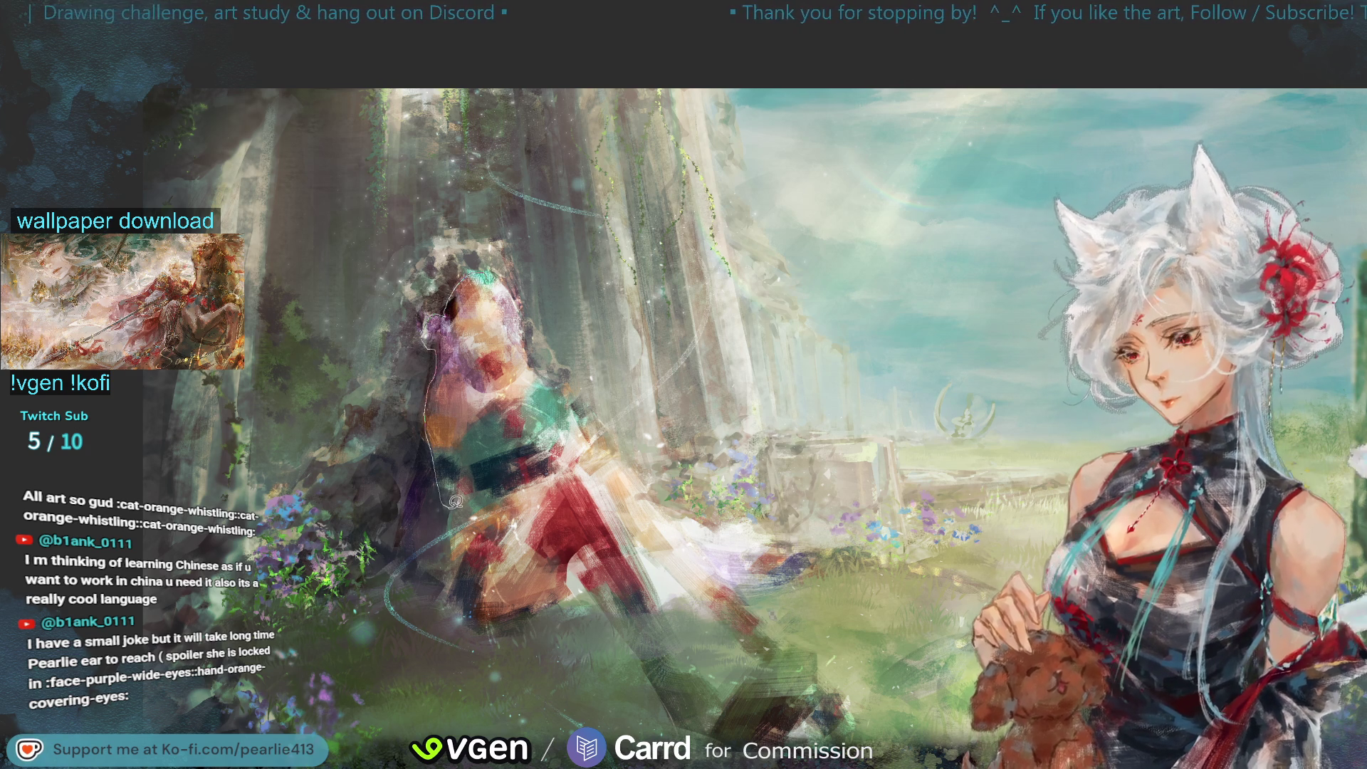
pyautogui.moveTo(458, 503); pyautogui.dragTo(459, 504)
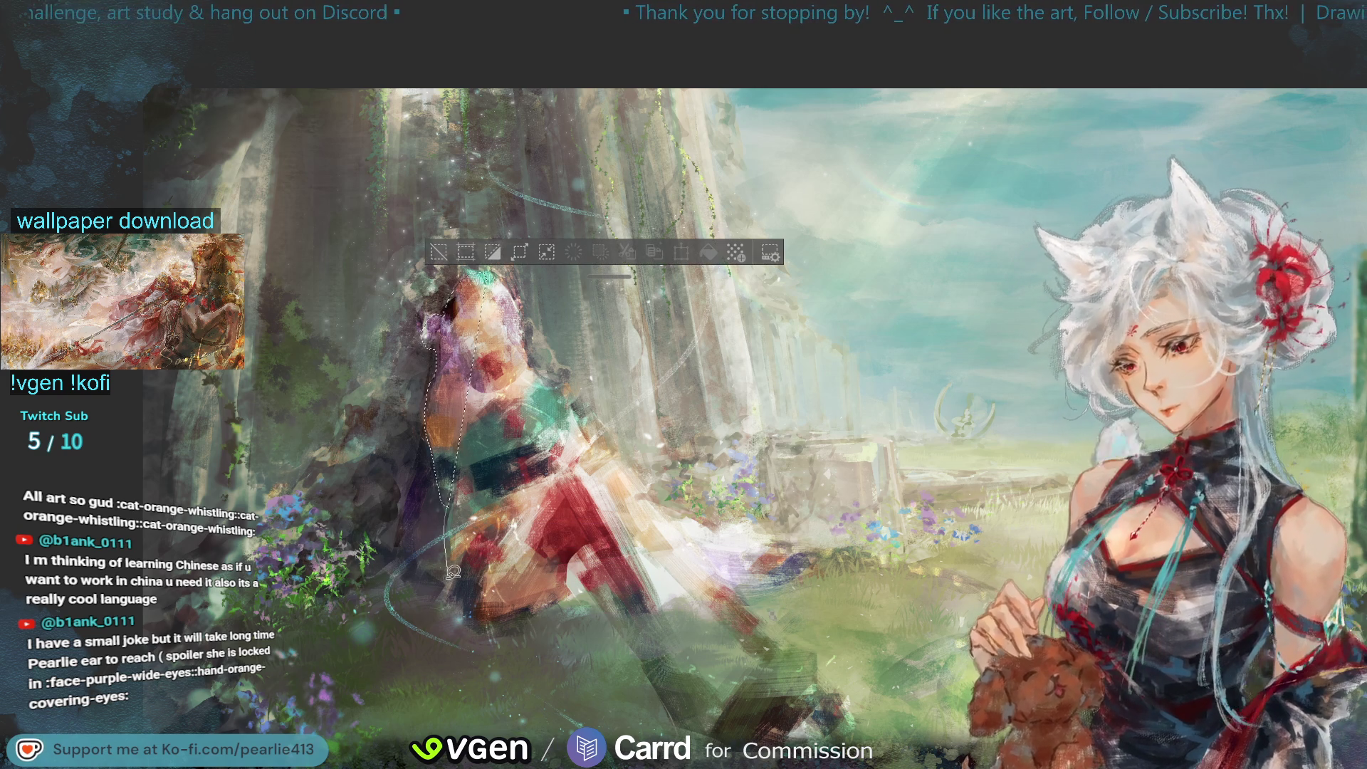
pyautogui.moveTo(478, 631); pyautogui.dragTo(651, 496)
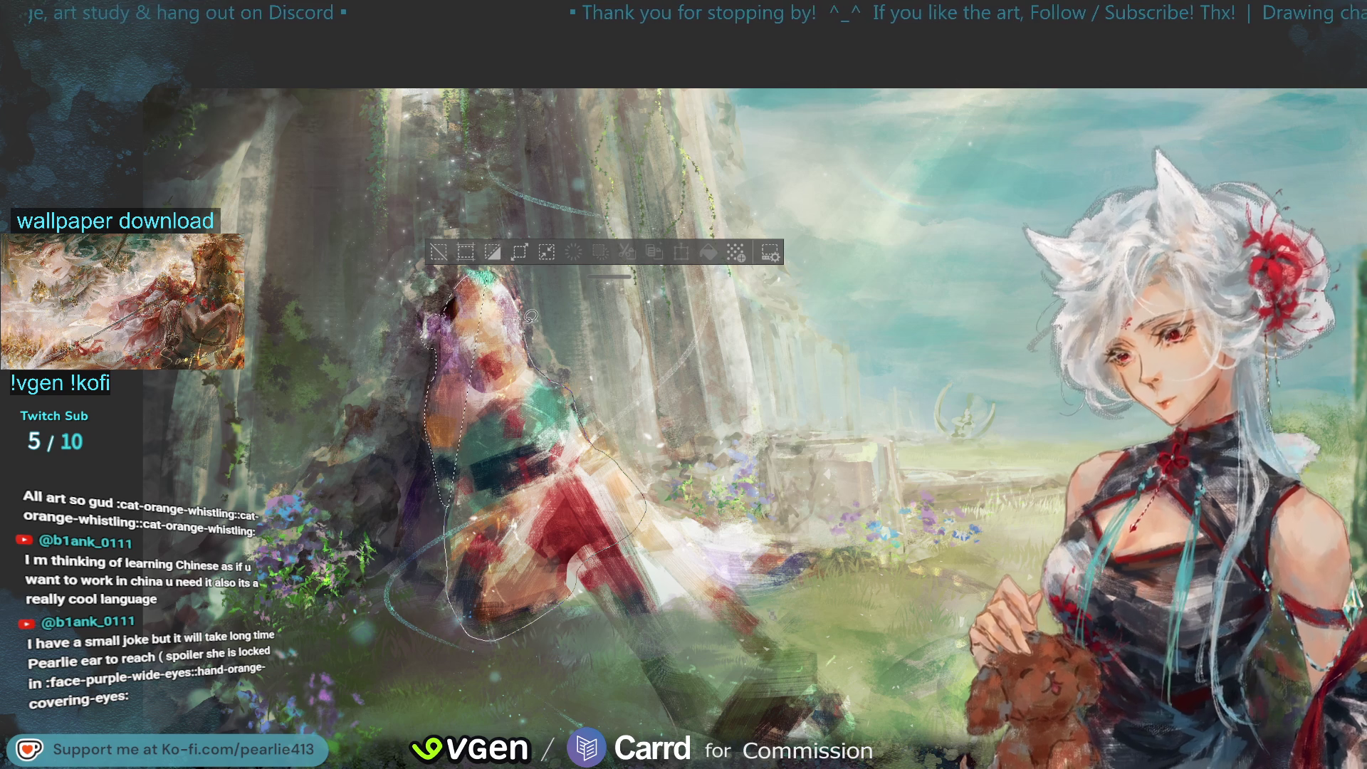
pyautogui.moveTo(515, 284); pyautogui.dragTo(596, 458)
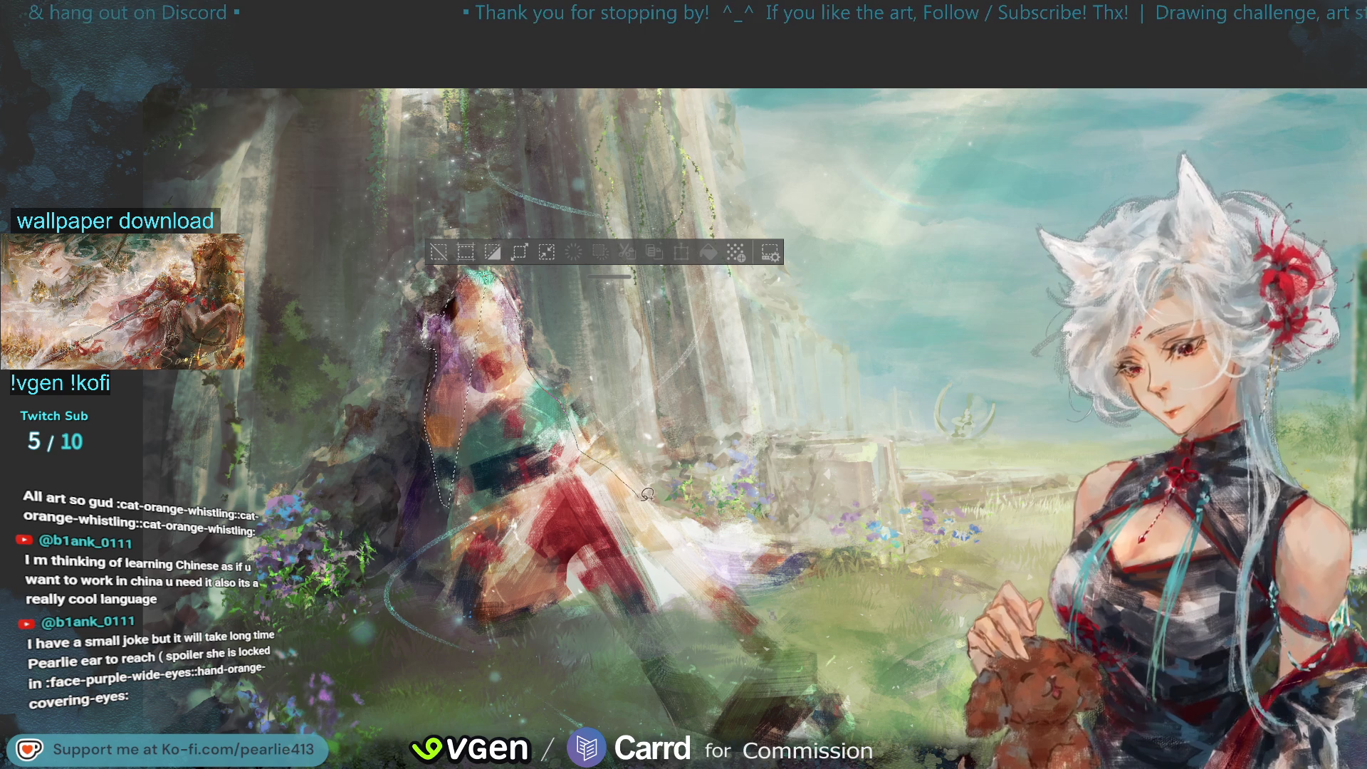
pyautogui.moveTo(531, 609); pyautogui.dragTo(498, 621)
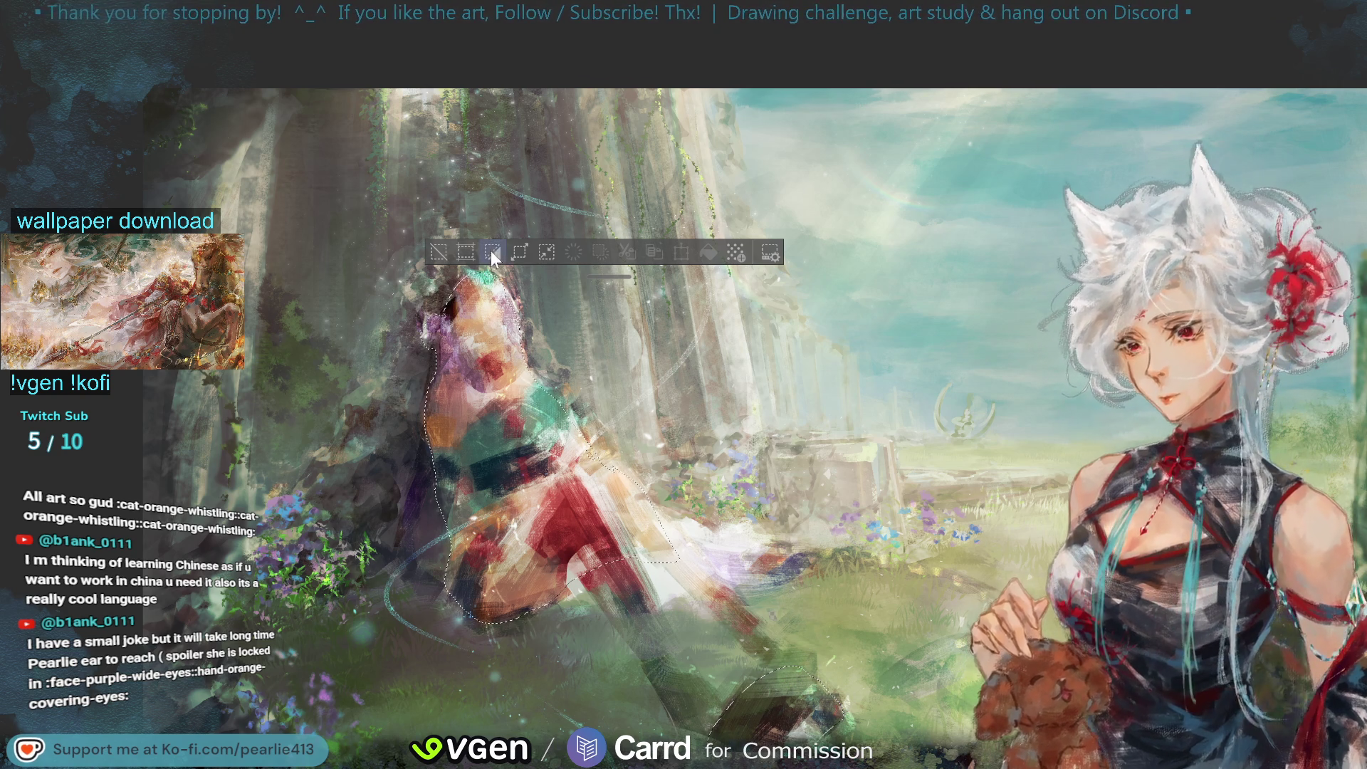
# Step: Clear the selected figure to transparency, toggling undo and redo to compare
pyautogui.click(492, 252)
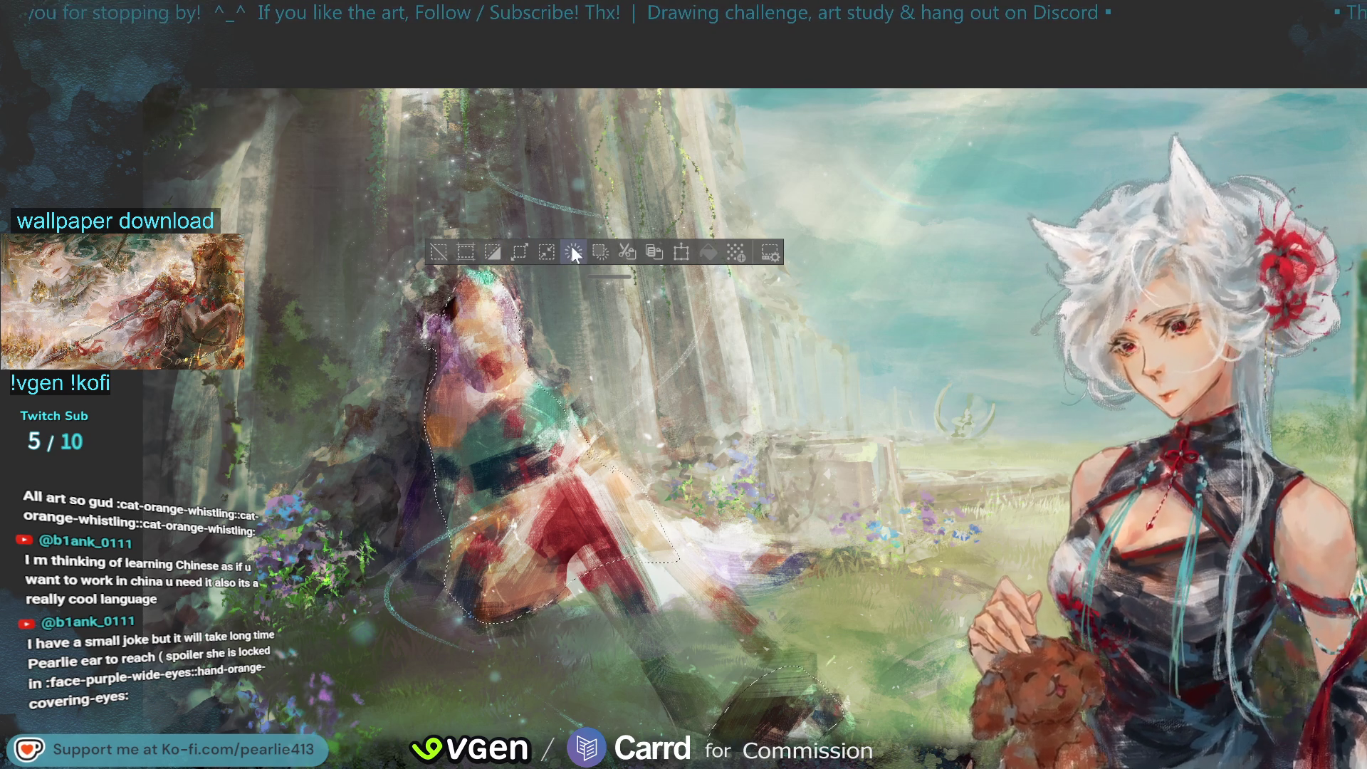
pyautogui.click(575, 252)
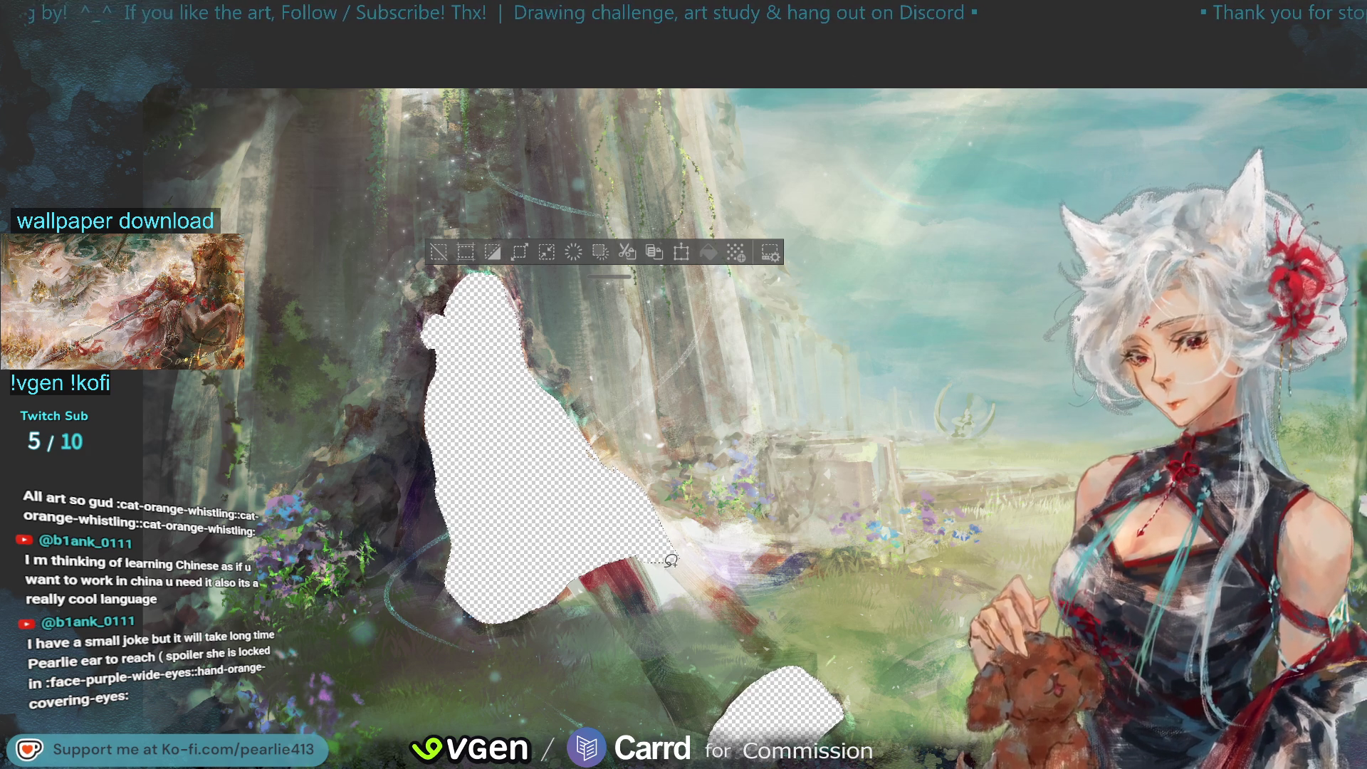
pyautogui.hotkey('ctrl', 'z')
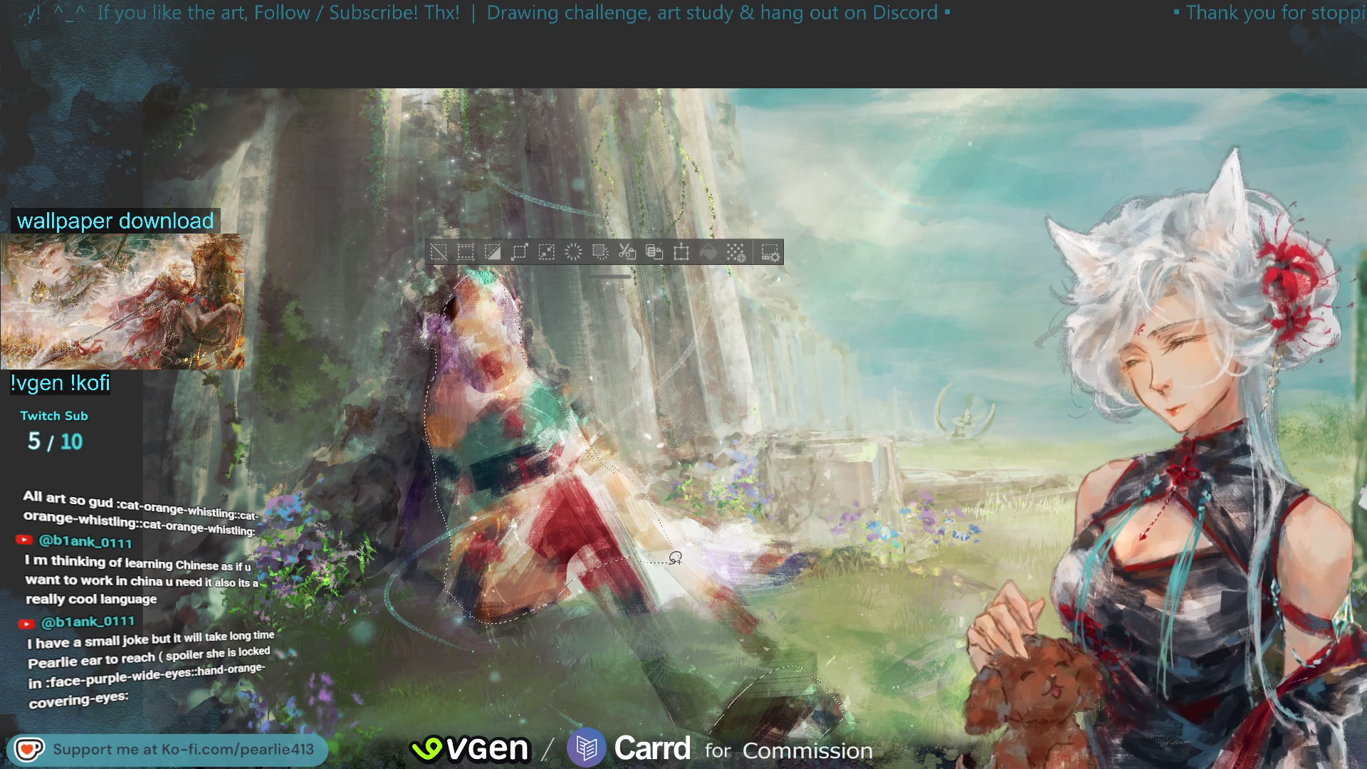
pyautogui.press('Delete')
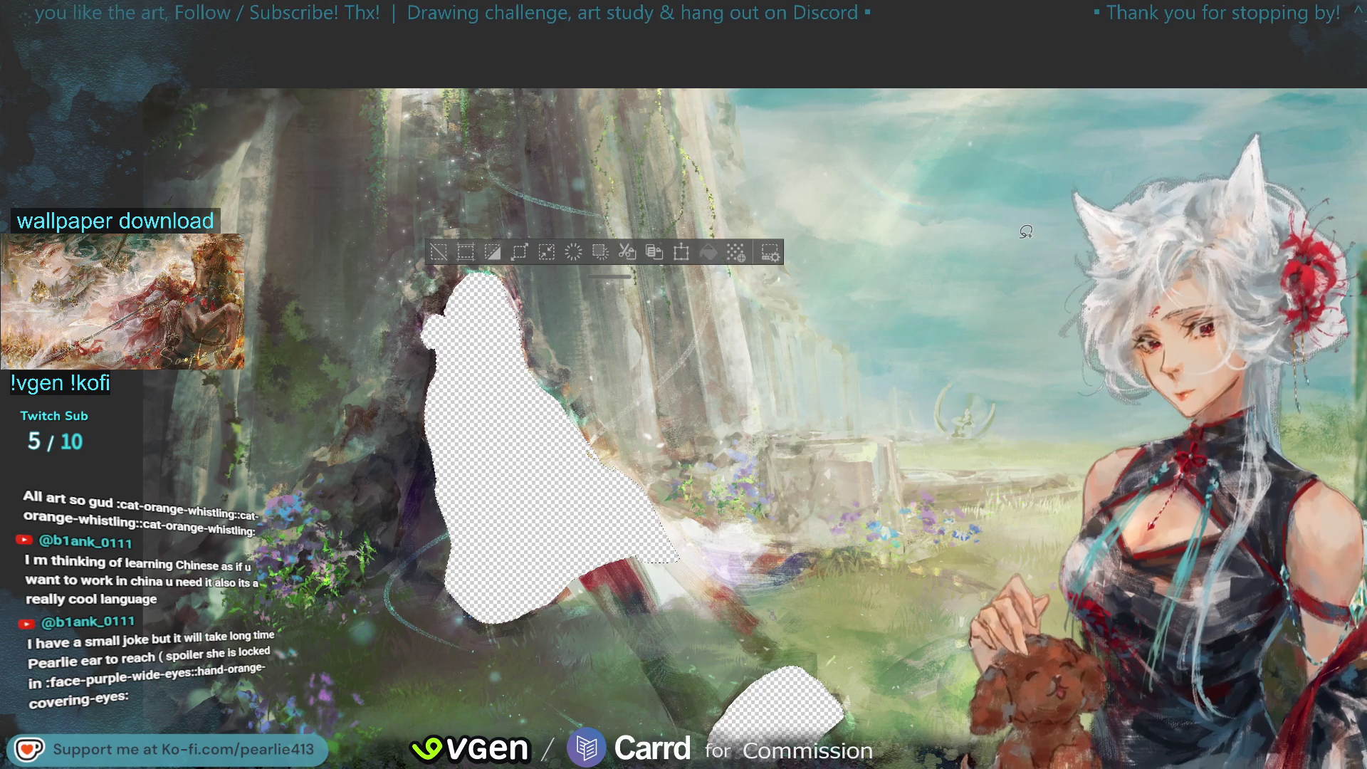
pyautogui.hotkey('ctrl', 'z')
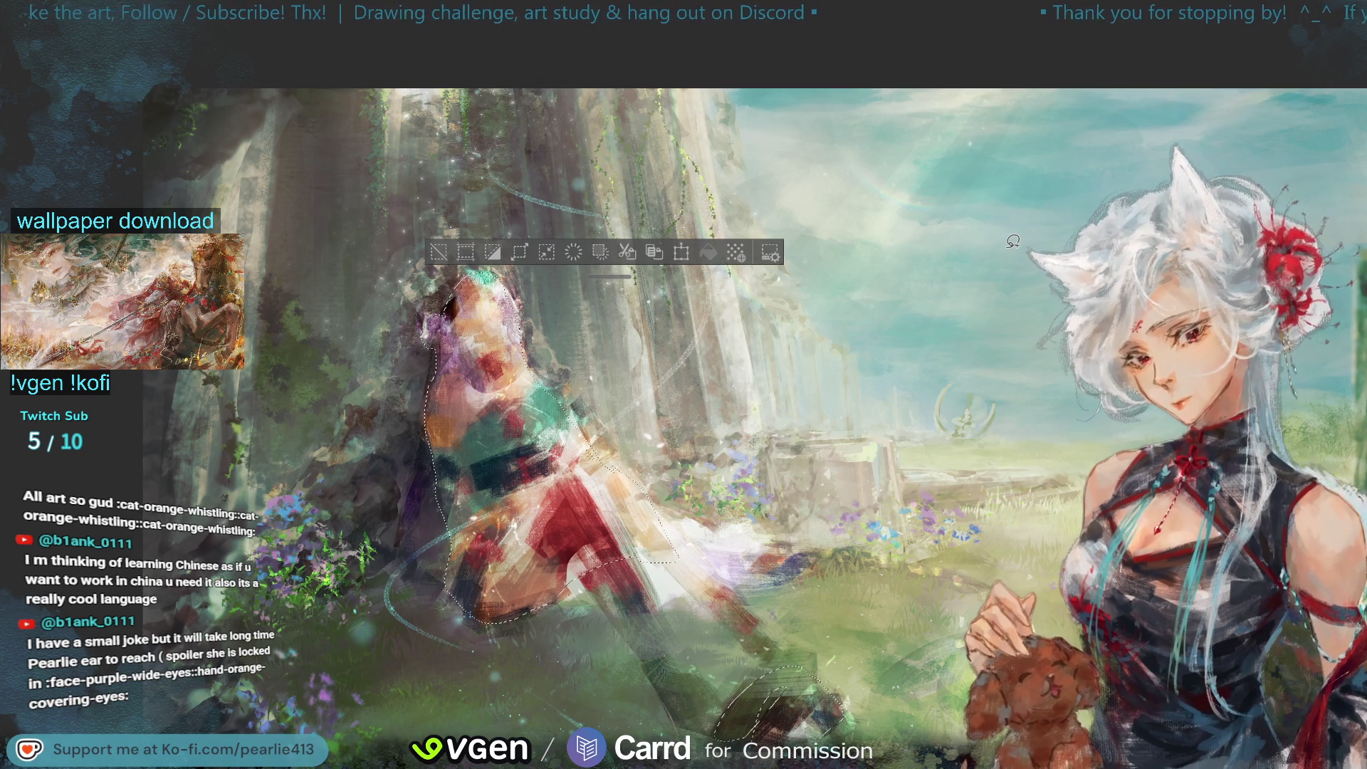
# Step: Restore the figure, add a patch near the bottom of the legs to the selection, and clear it
pyautogui.click(564, 252)
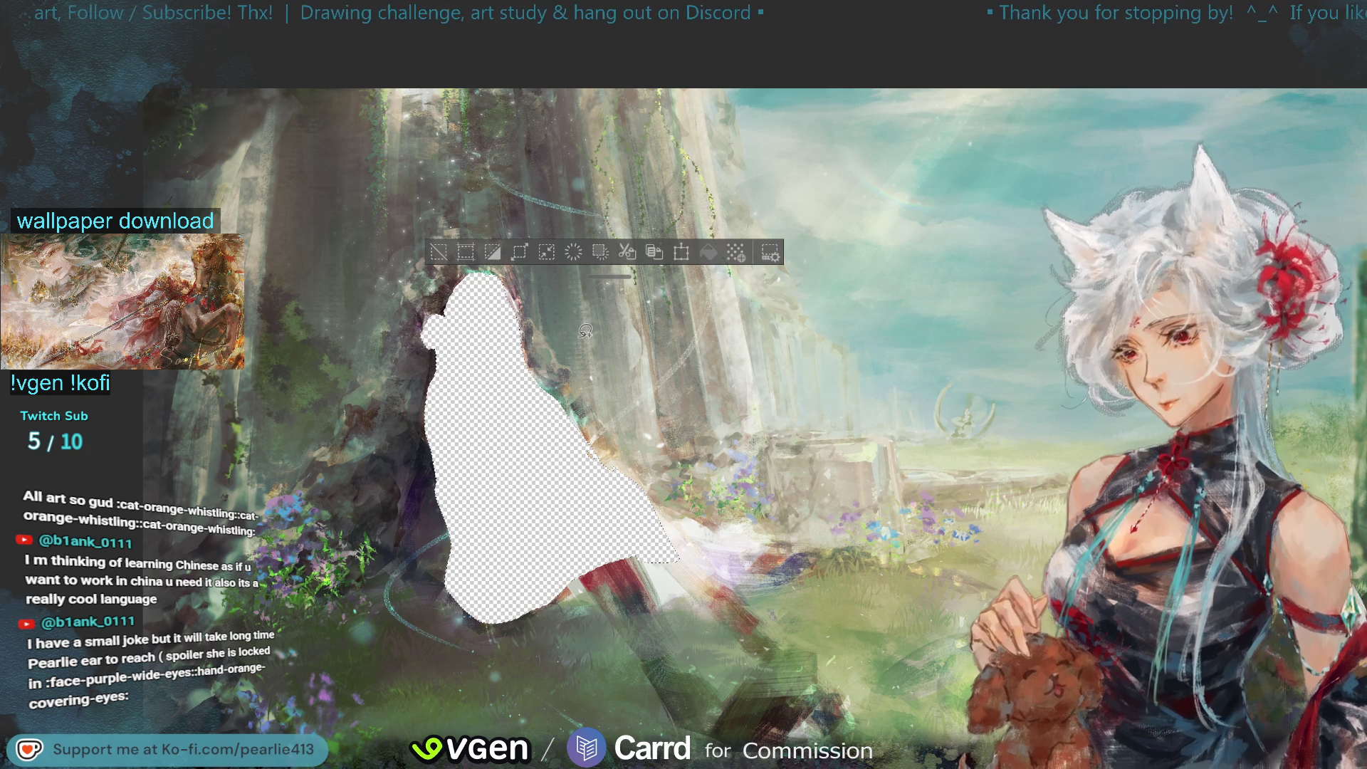
pyautogui.hotkey('ctrl', 'z')
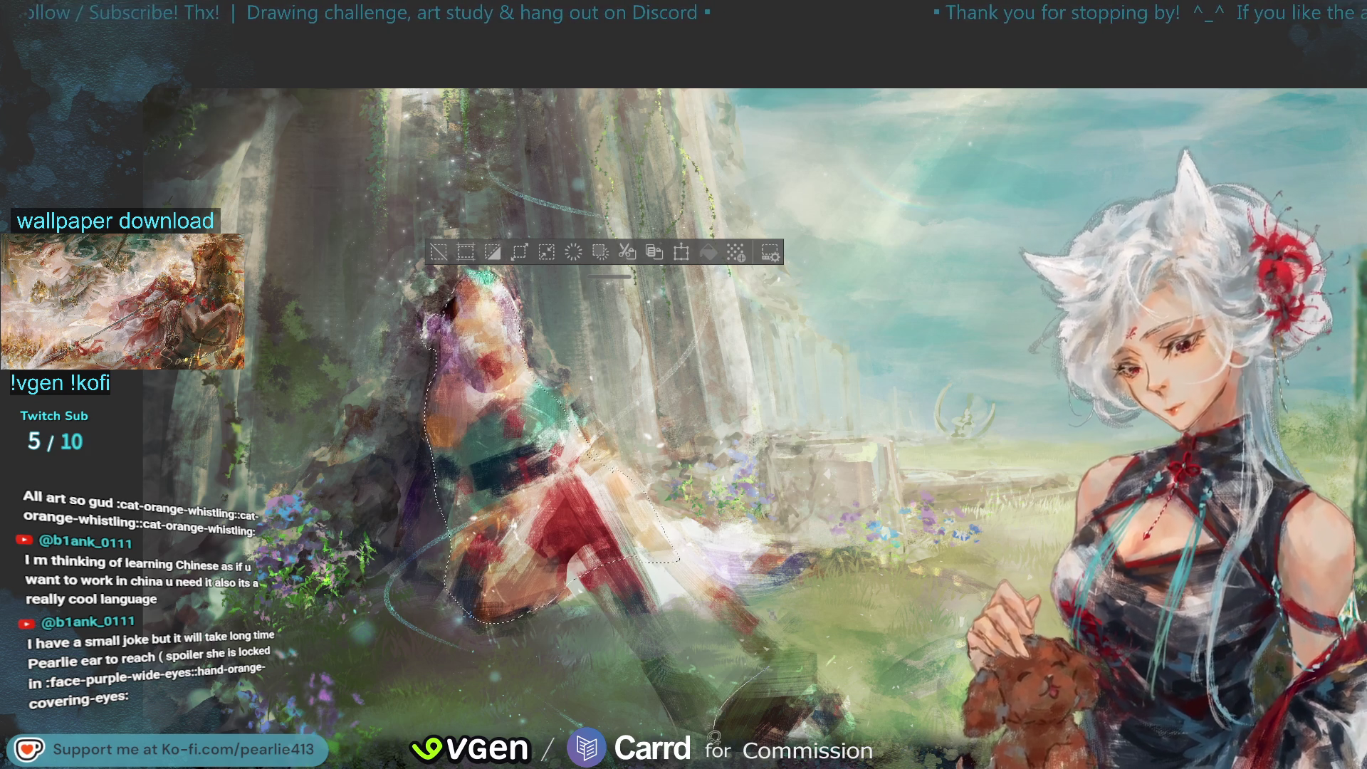
pyautogui.moveTo(716, 733); pyautogui.dragTo(758, 691)
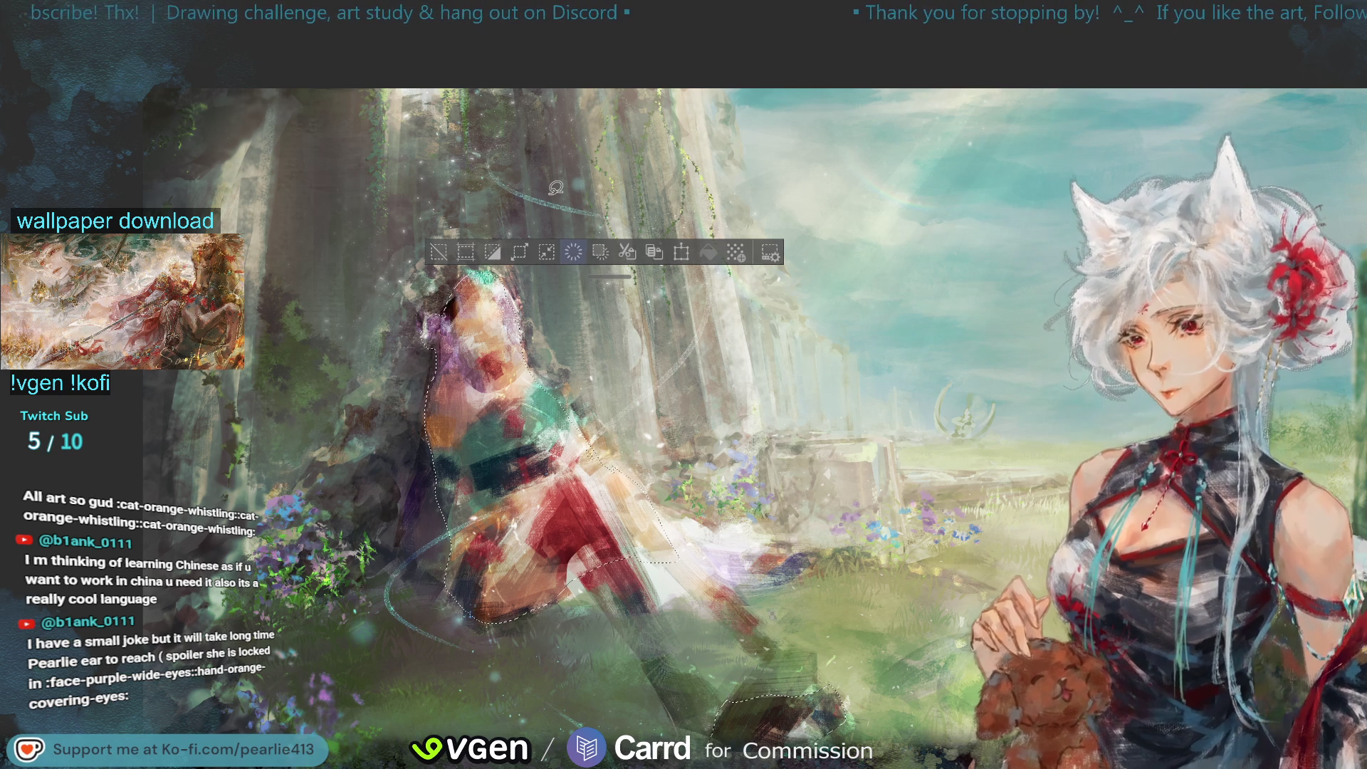
pyautogui.press('Delete')
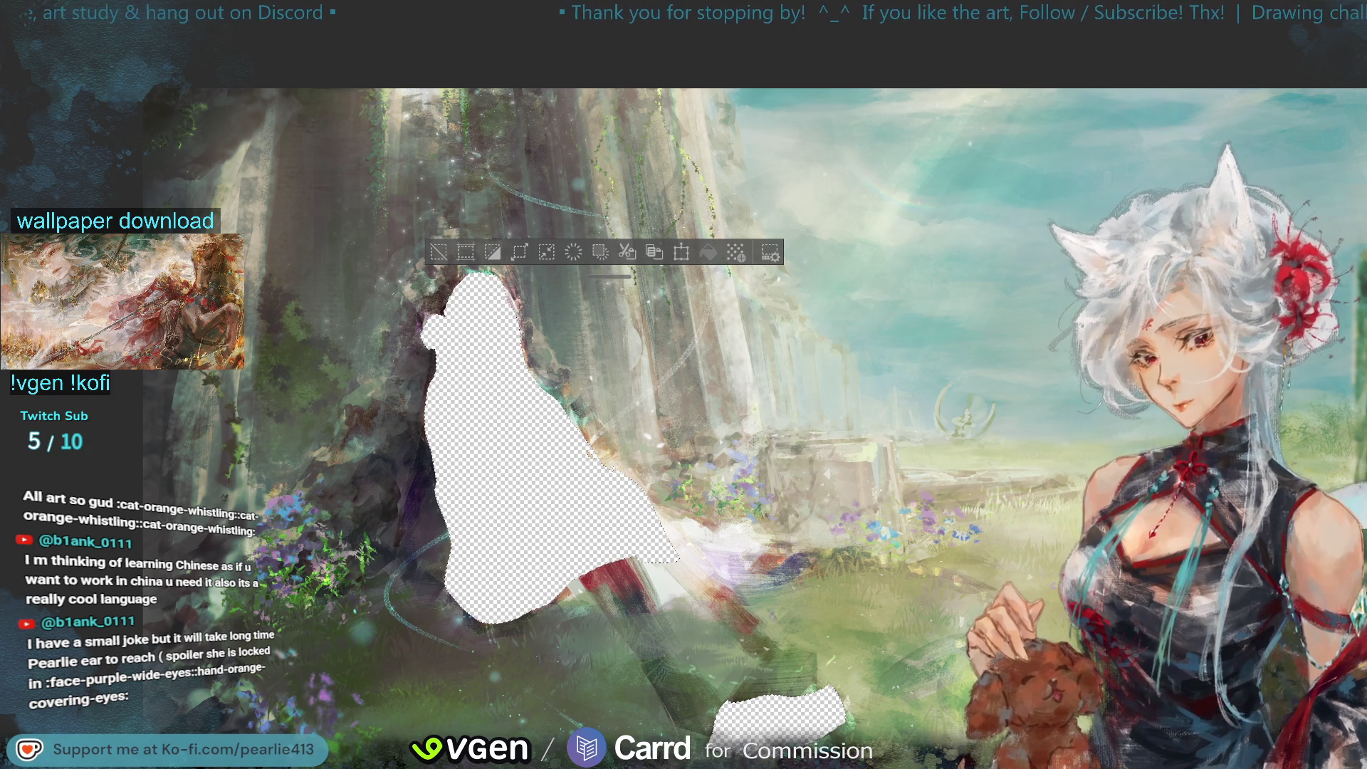
# Step: Undo the clearing to restore the painting, and drop the selection with Ctrl+D
pyautogui.hotkey('ctrl', 'z')
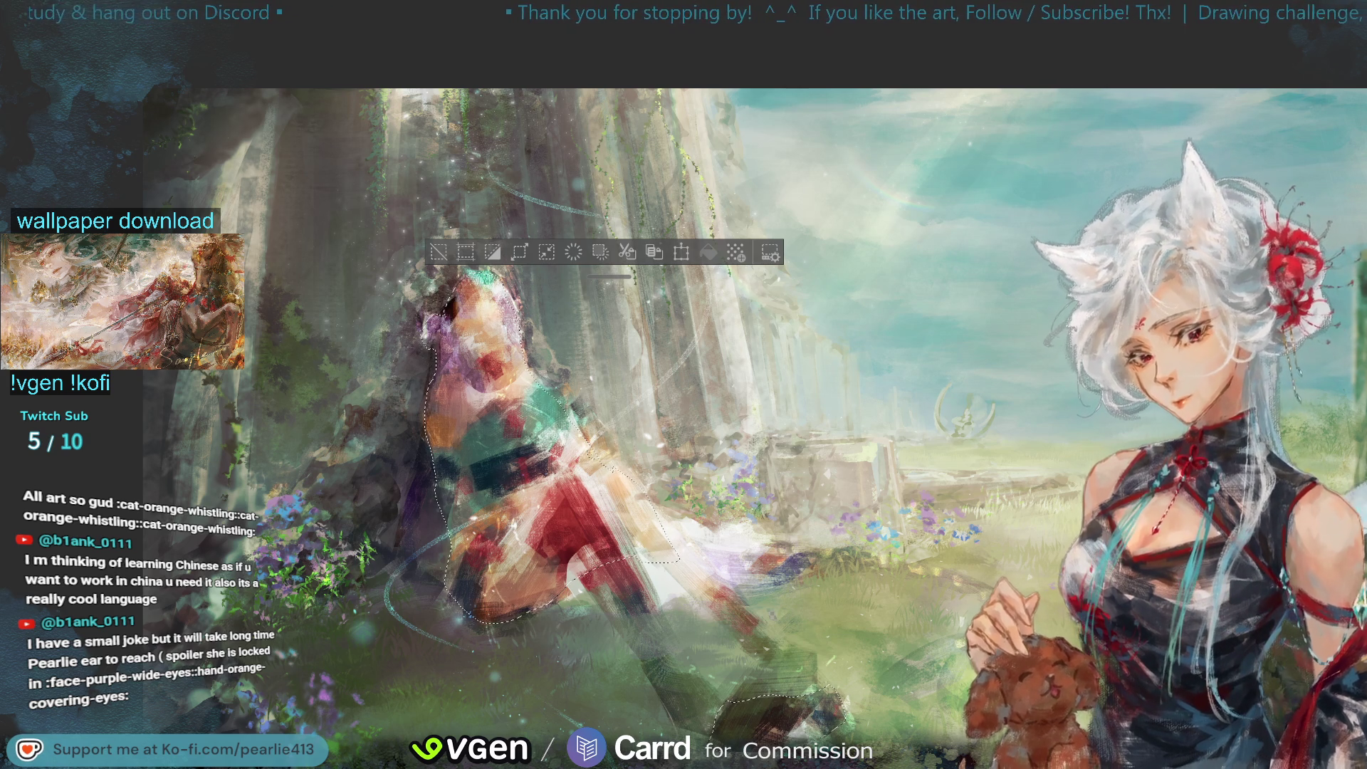
pyautogui.hotkey('ctrl', 'd')
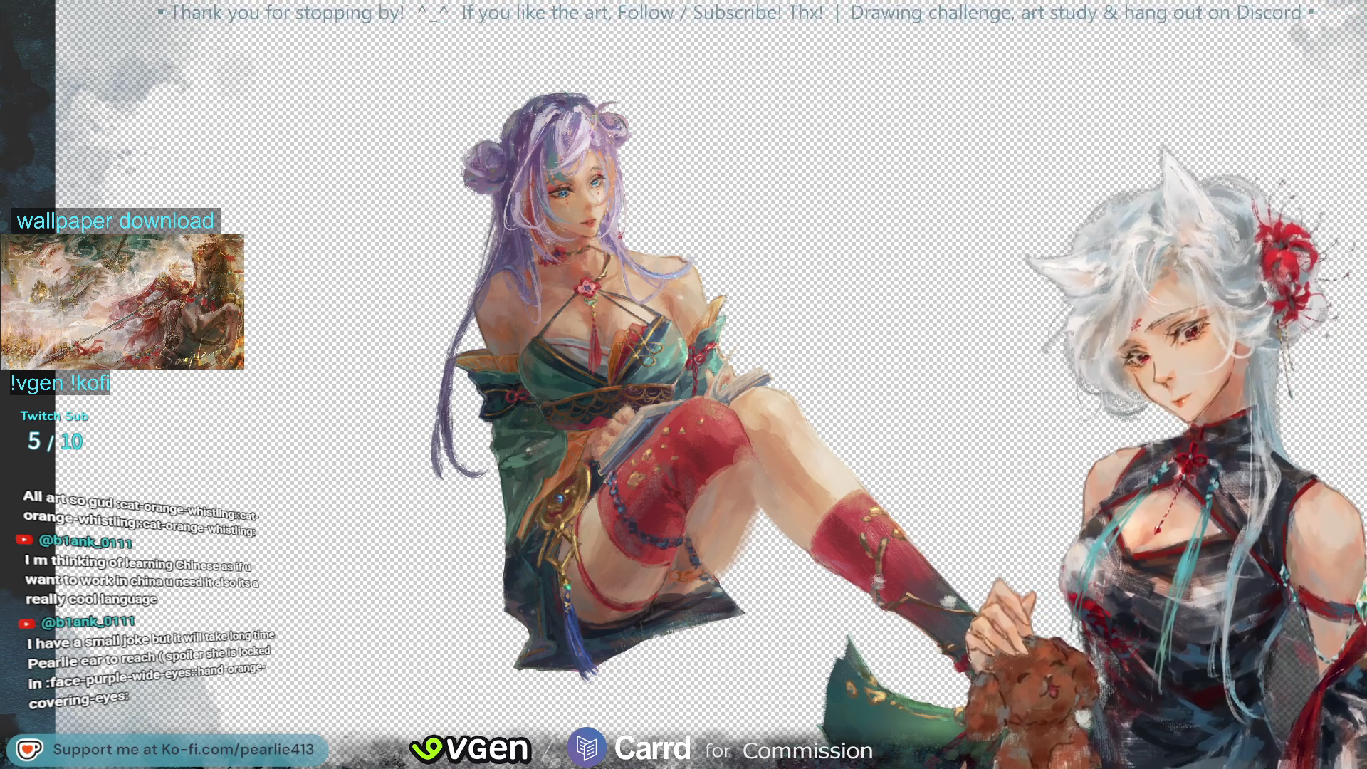
# Step: Paste the copied purple floral stroke into the painting with Ctrl+V
pyautogui.scroll(-5, 1288, 145)
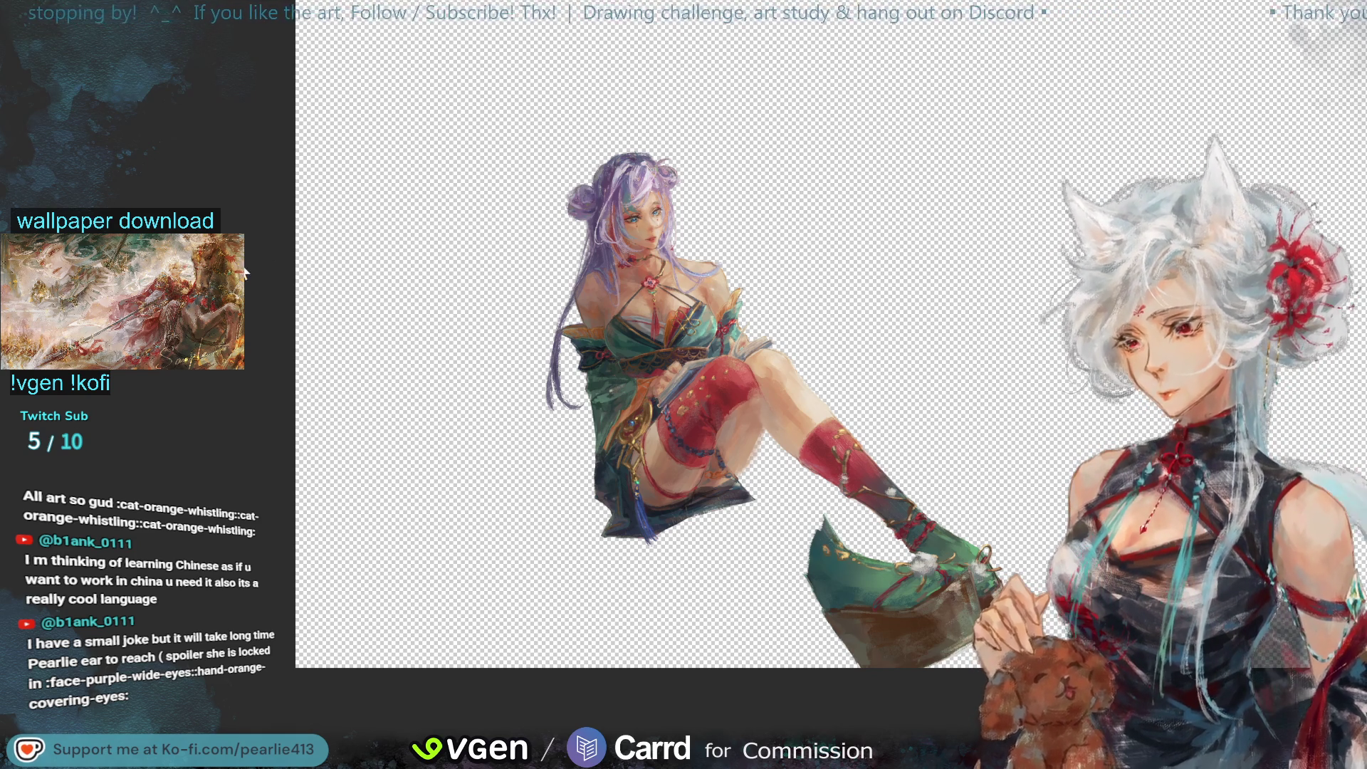
pyautogui.hotkey('ctrl', 'v')
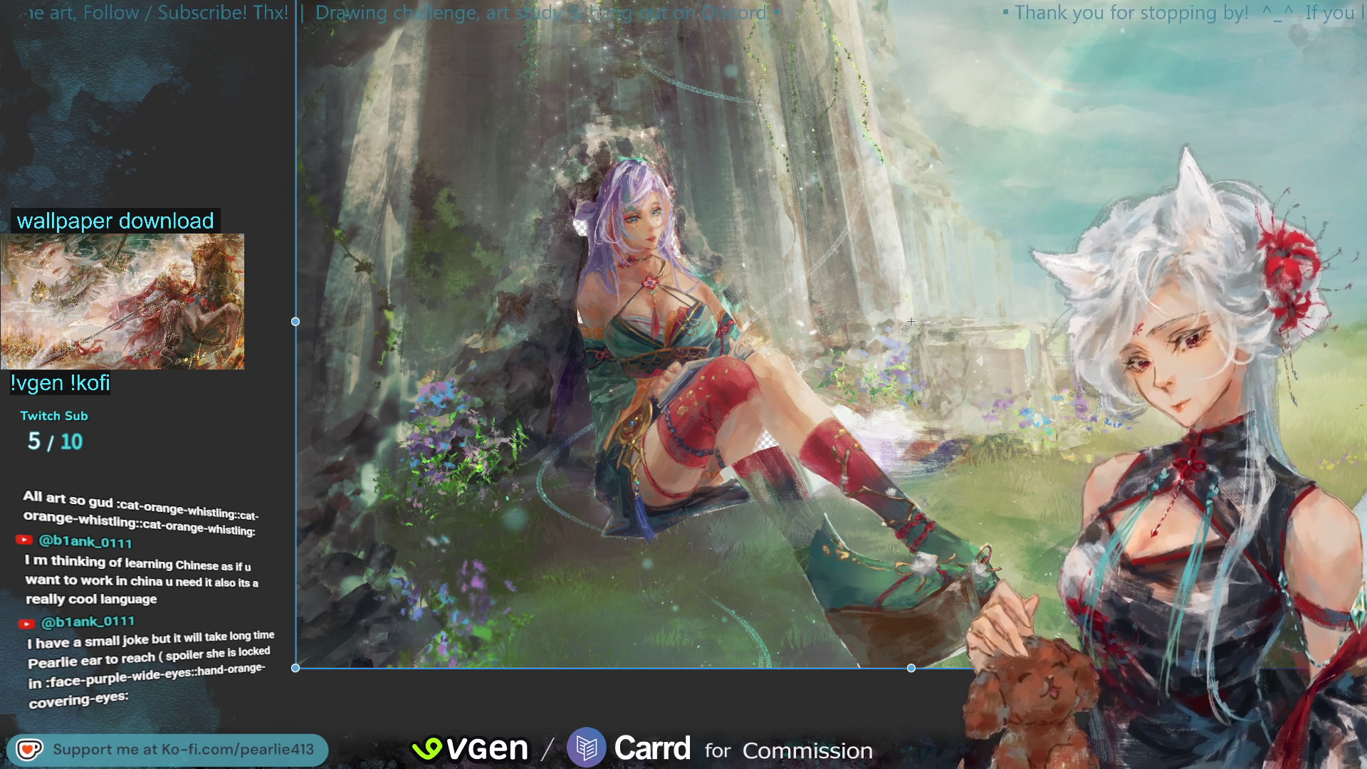
# Step: Undo to bring back the hair bun and purple tail band, then paint over the lower stocking gap
pyautogui.hotkey('ctrl', 'z')
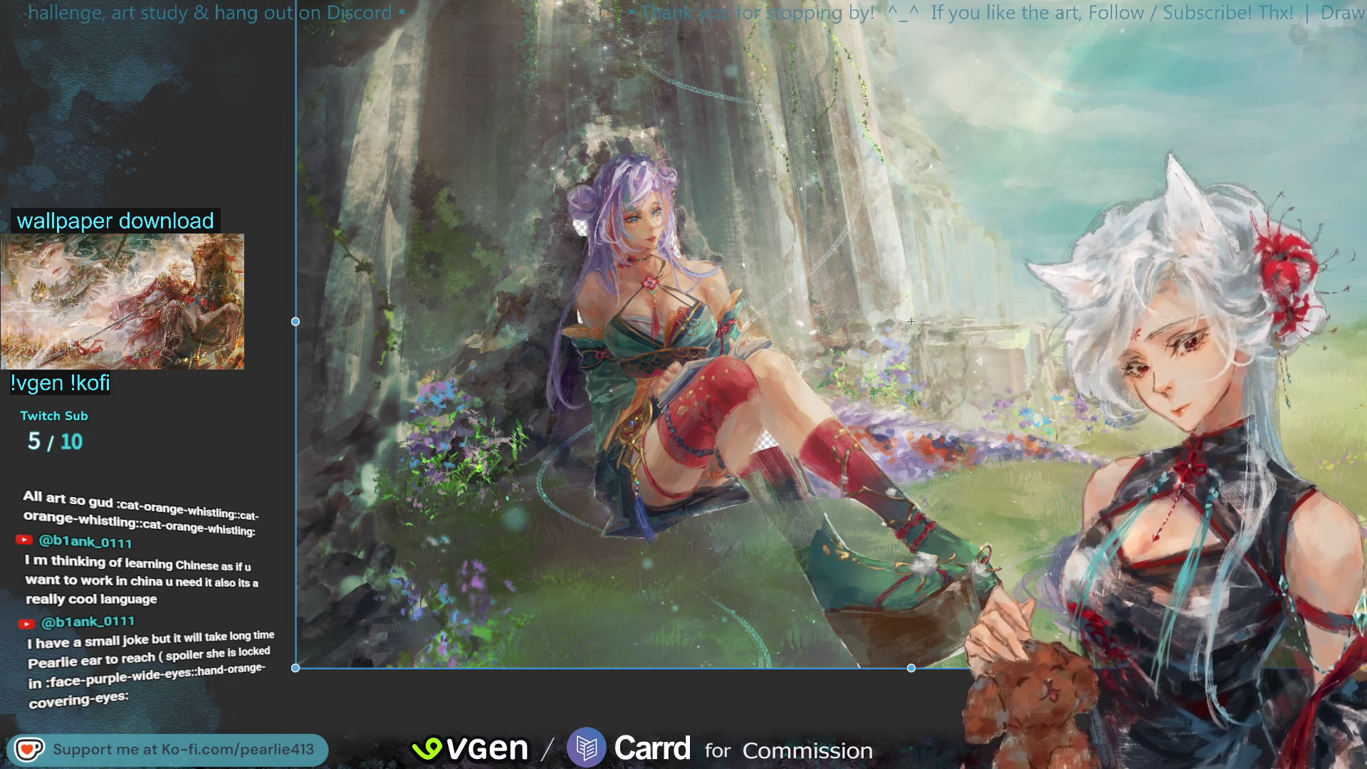
pyautogui.moveTo(741, 399); pyautogui.dragTo(811, 563)
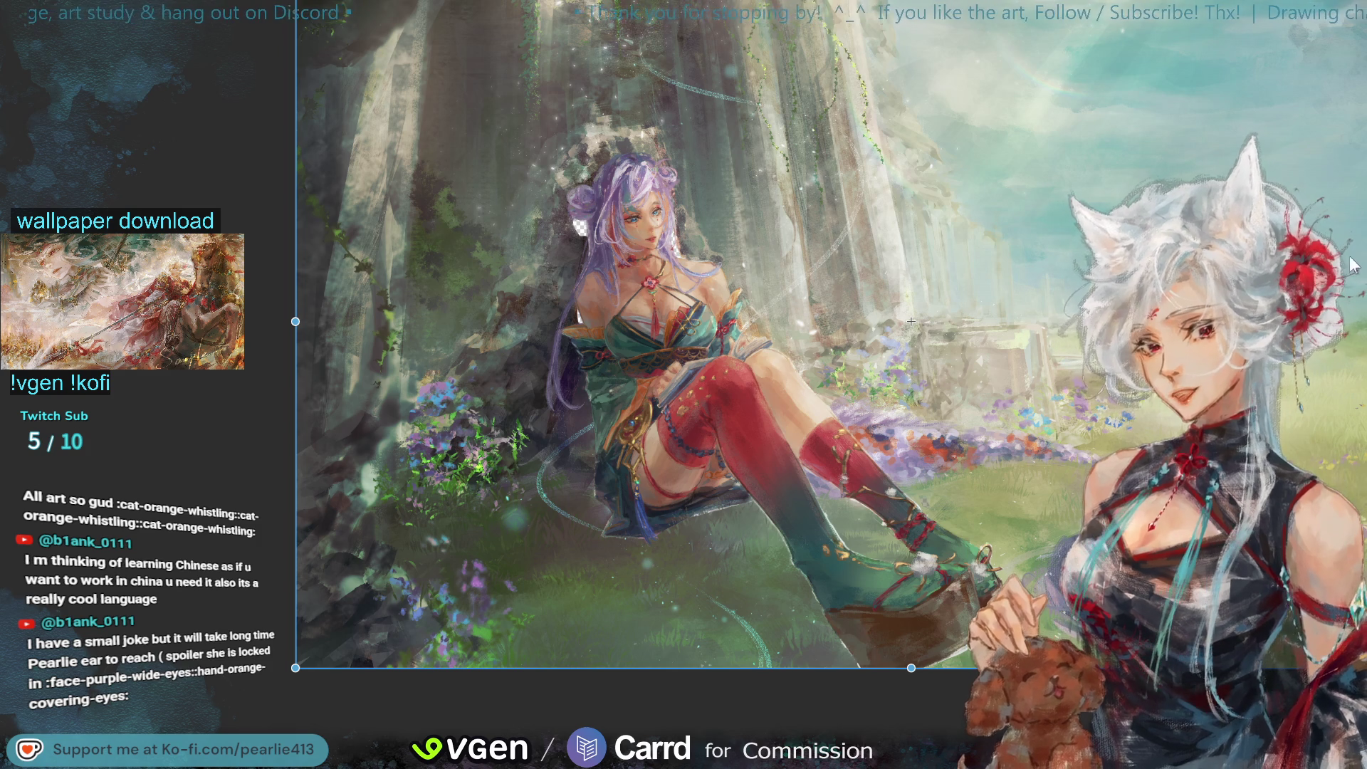
pyautogui.hotkey('ctrl', '+')
# Step: Ease the zoom back and recentre the view on the red stockings and tail base
pyautogui.hotkey('ctrl', '-')
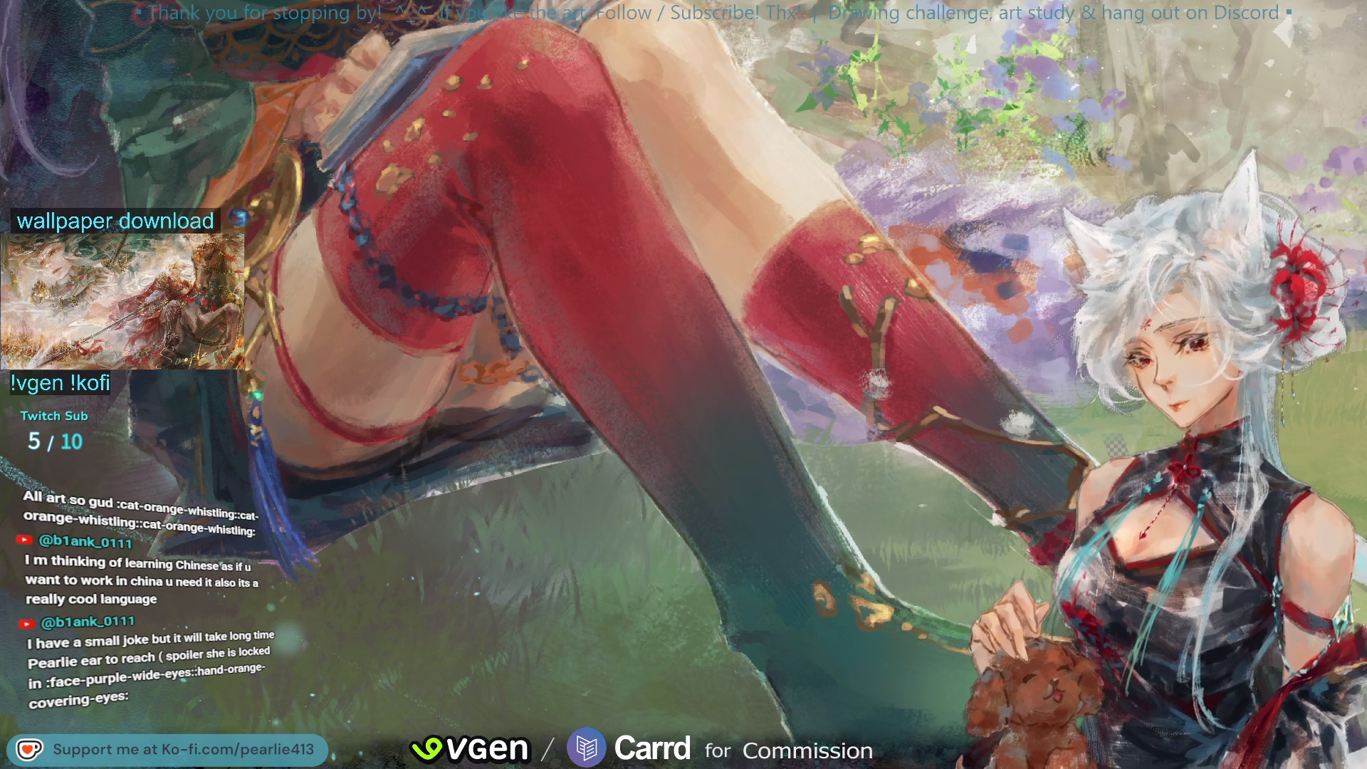
pyautogui.click(595, 455)
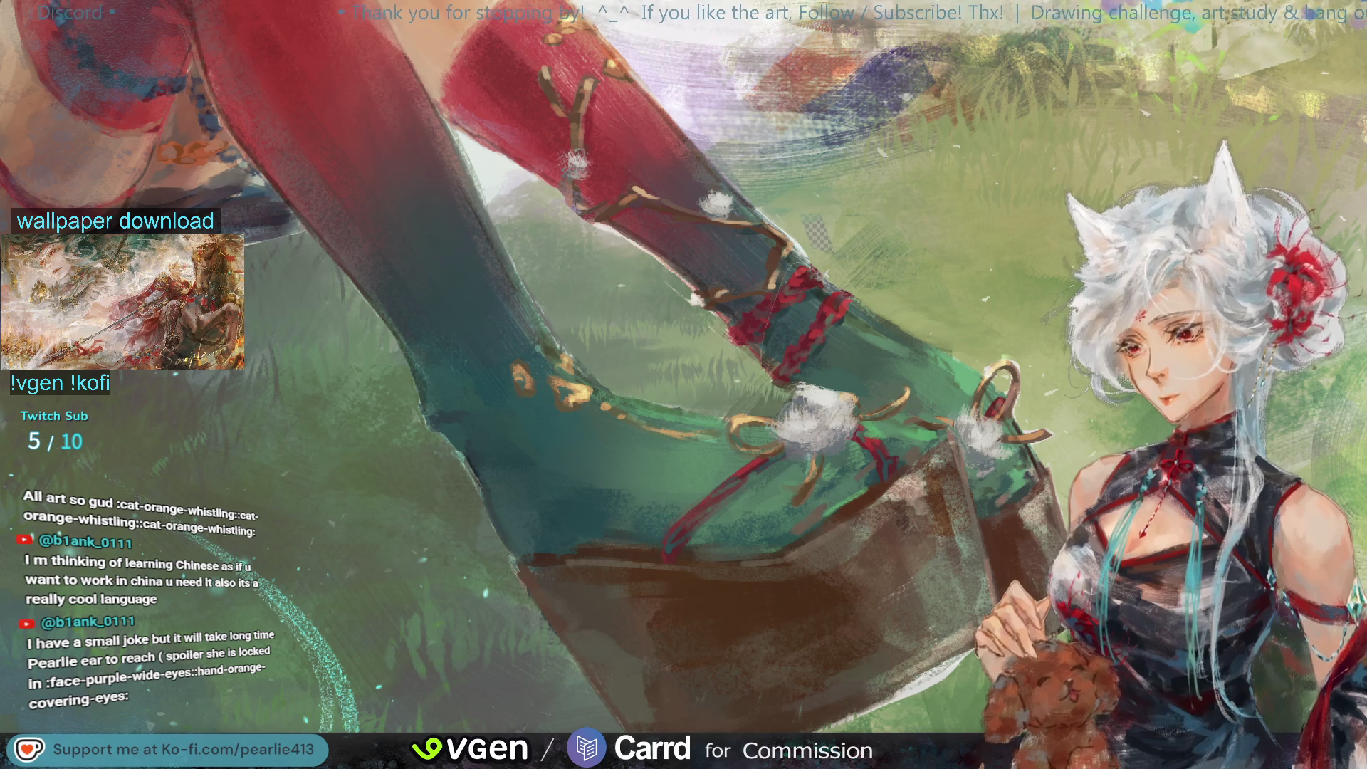
# Step: Pan to the green shoe, then zoom out with Ctrl+0 to see the whole figure
pyautogui.moveTo(1363, 177)
pyautogui.mouseDown()
pyautogui.moveTo(1306, 119)
pyautogui.moveTo(1363, 4)
pyautogui.mouseUp()
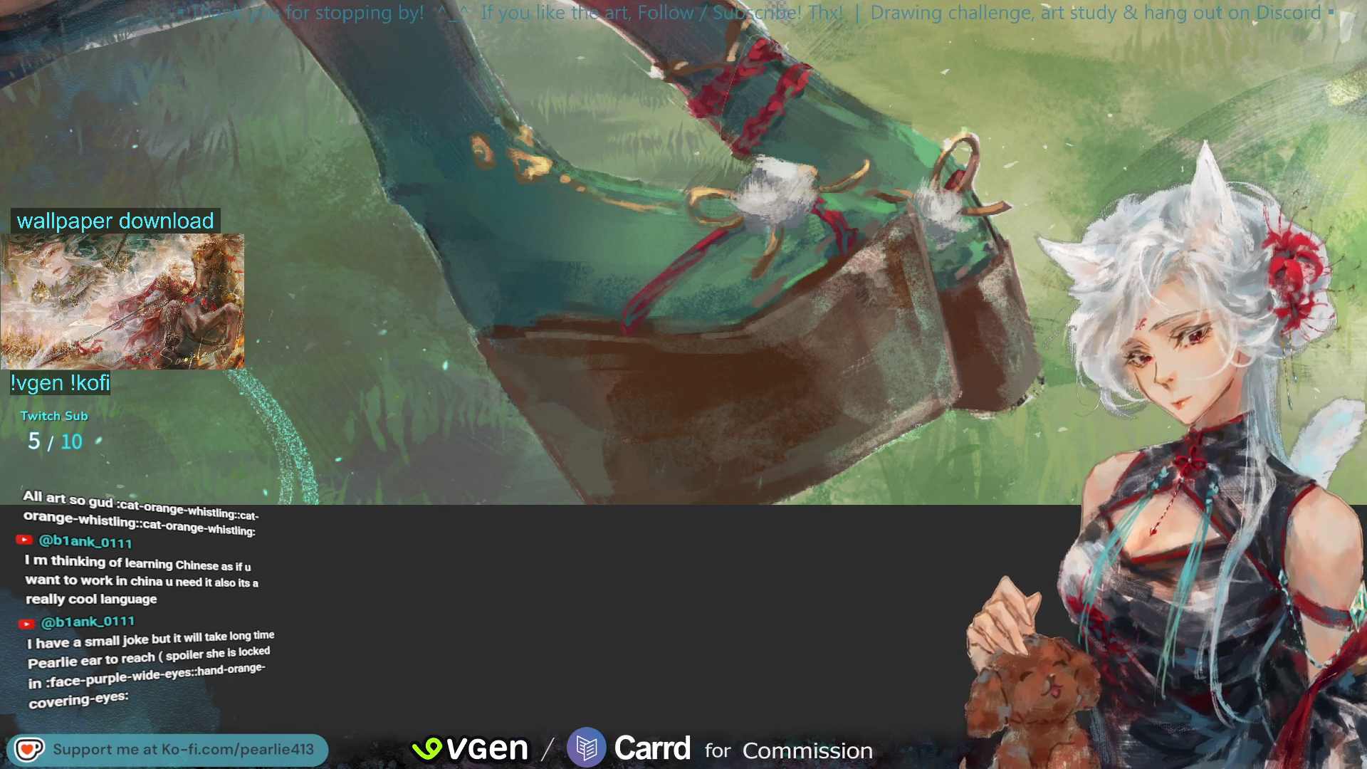
pyautogui.hotkey('ctrl', '0')
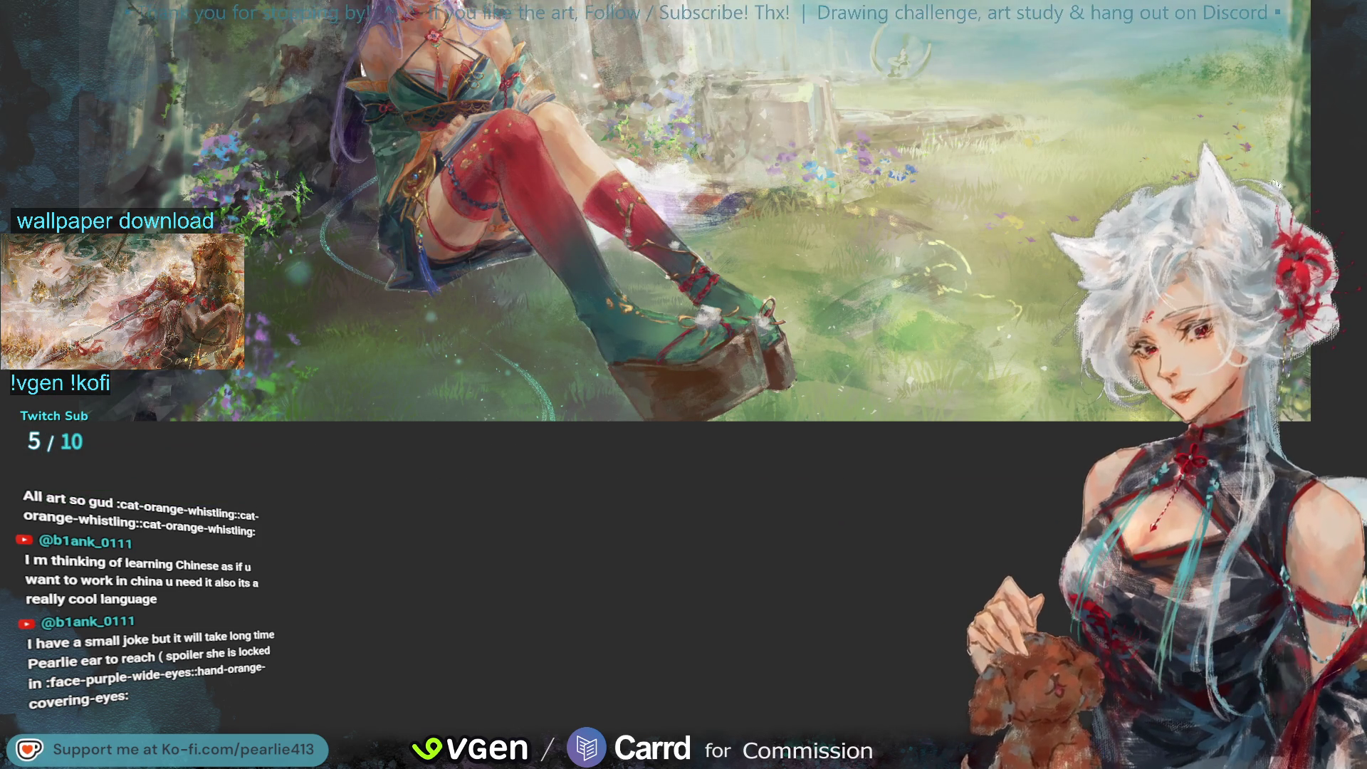
# Step: Zoom in closely on the shoe and red stockings
pyautogui.hotkey('ctrl', '+')
pyautogui.hotkey('ctrl', '+')
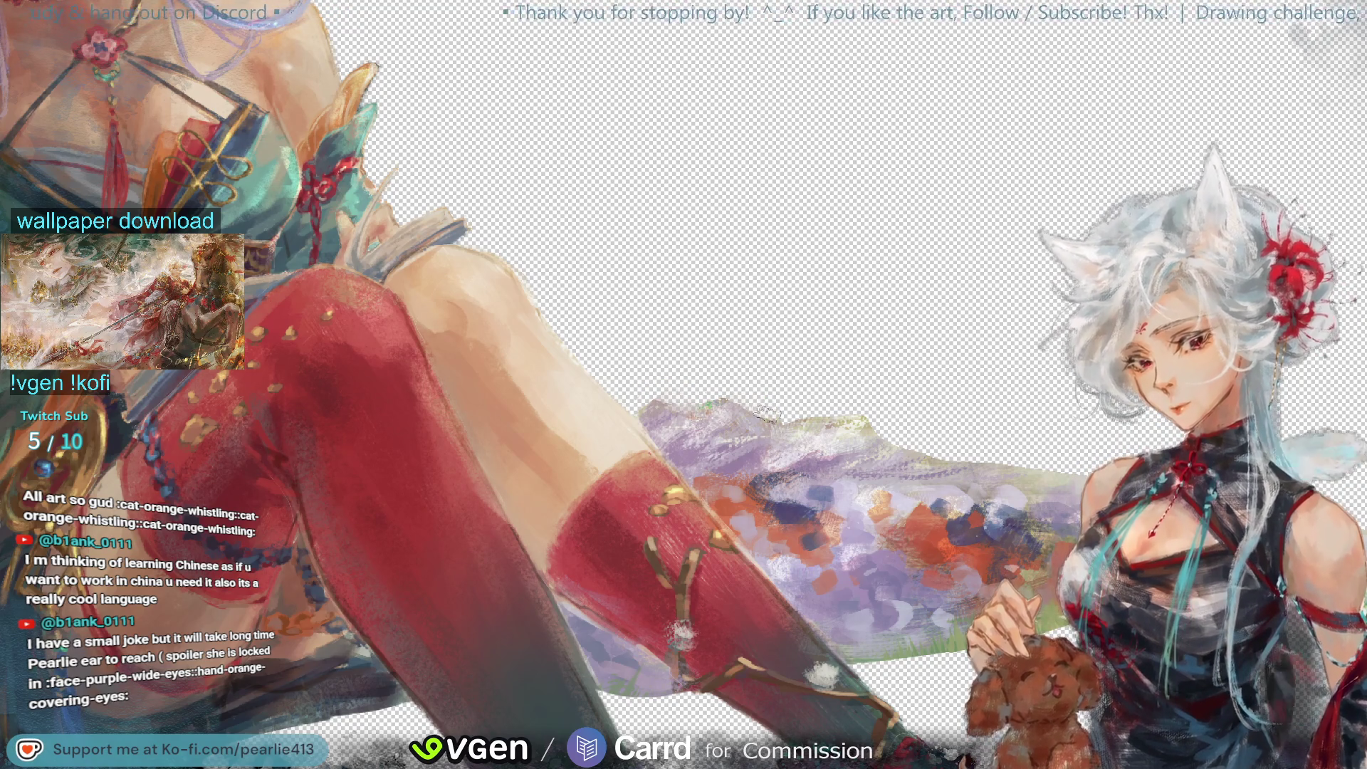
pyautogui.click(738, 402)
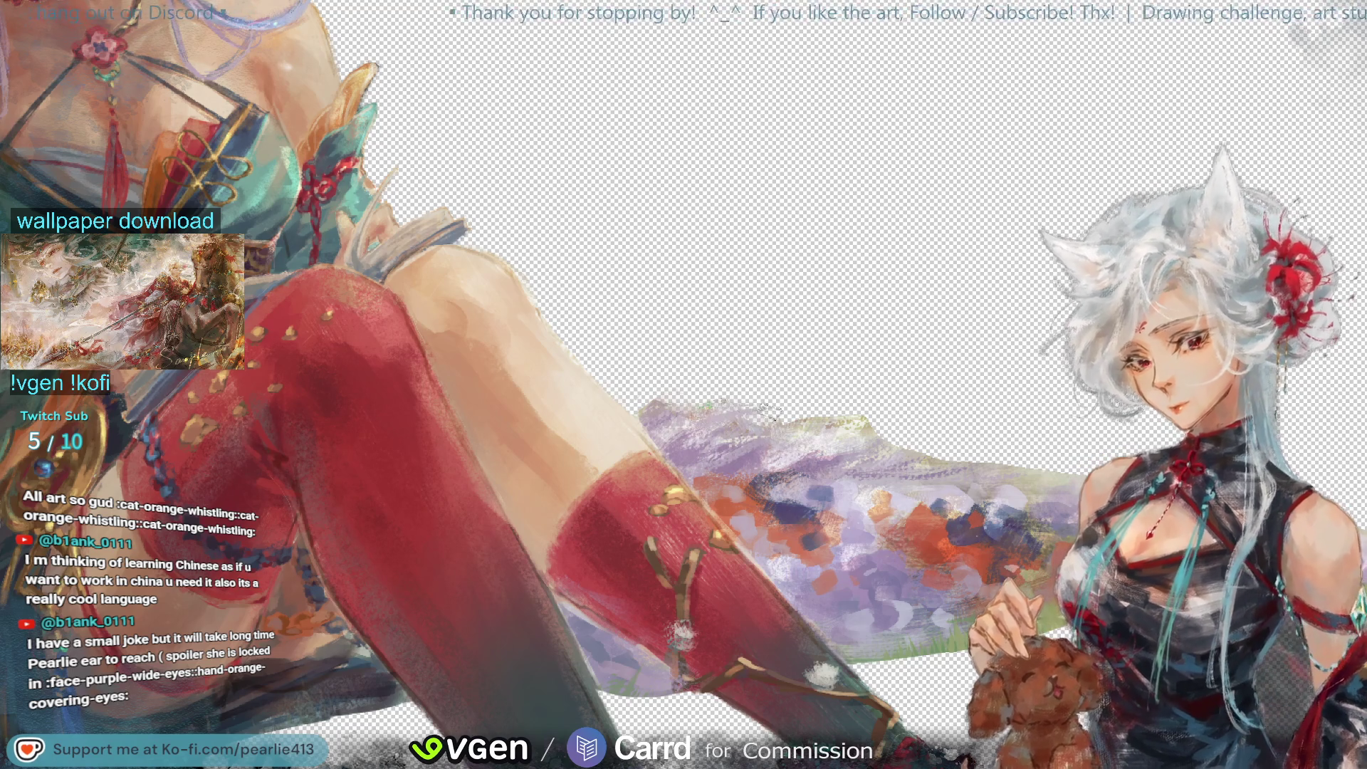
pyautogui.click(704, 431)
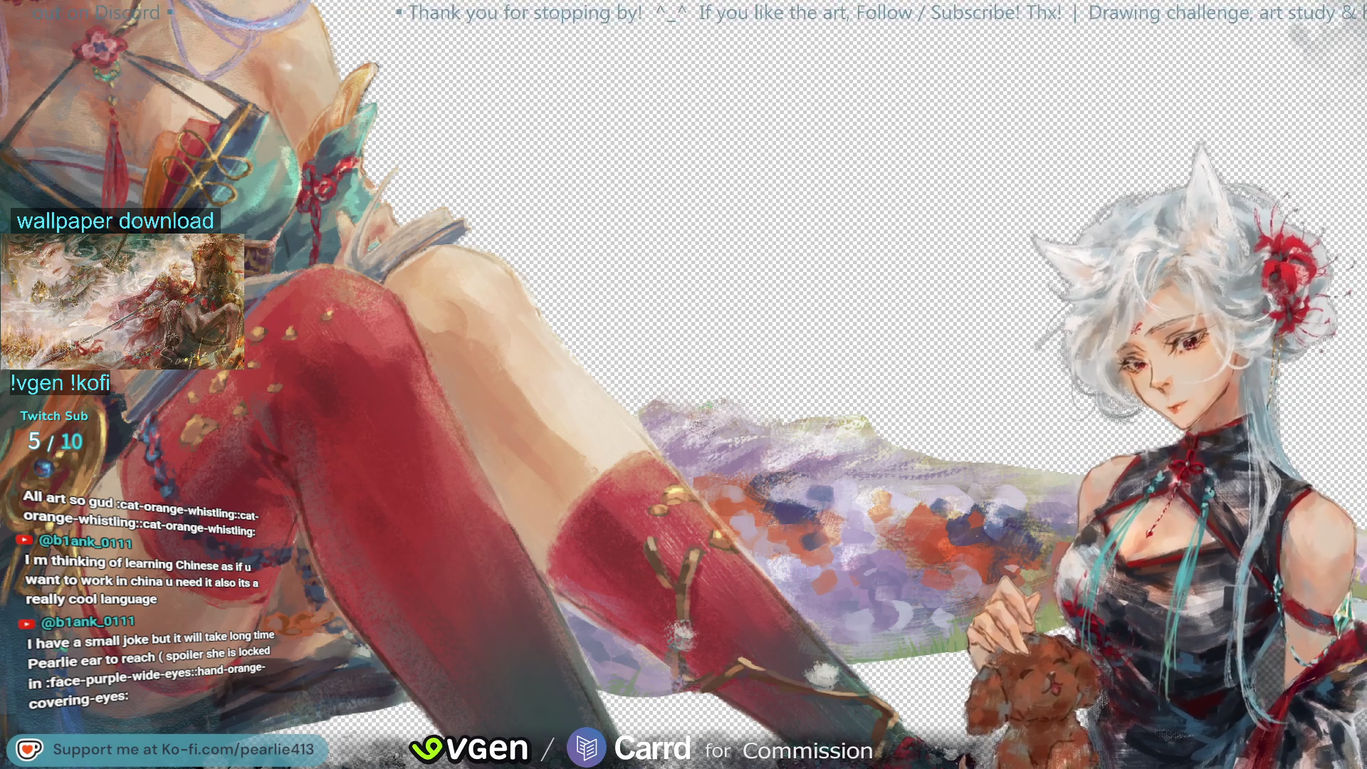
pyautogui.click(652, 423)
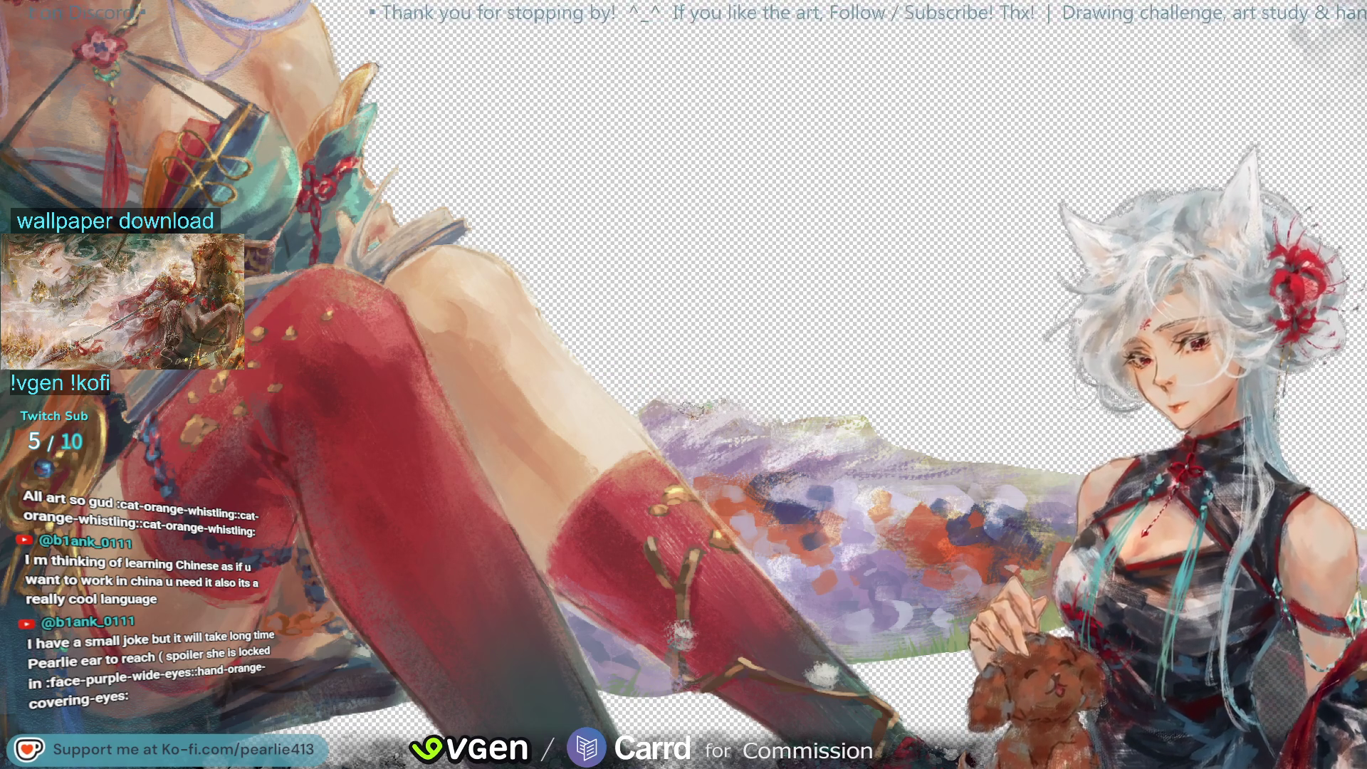
pyautogui.click(720, 397)
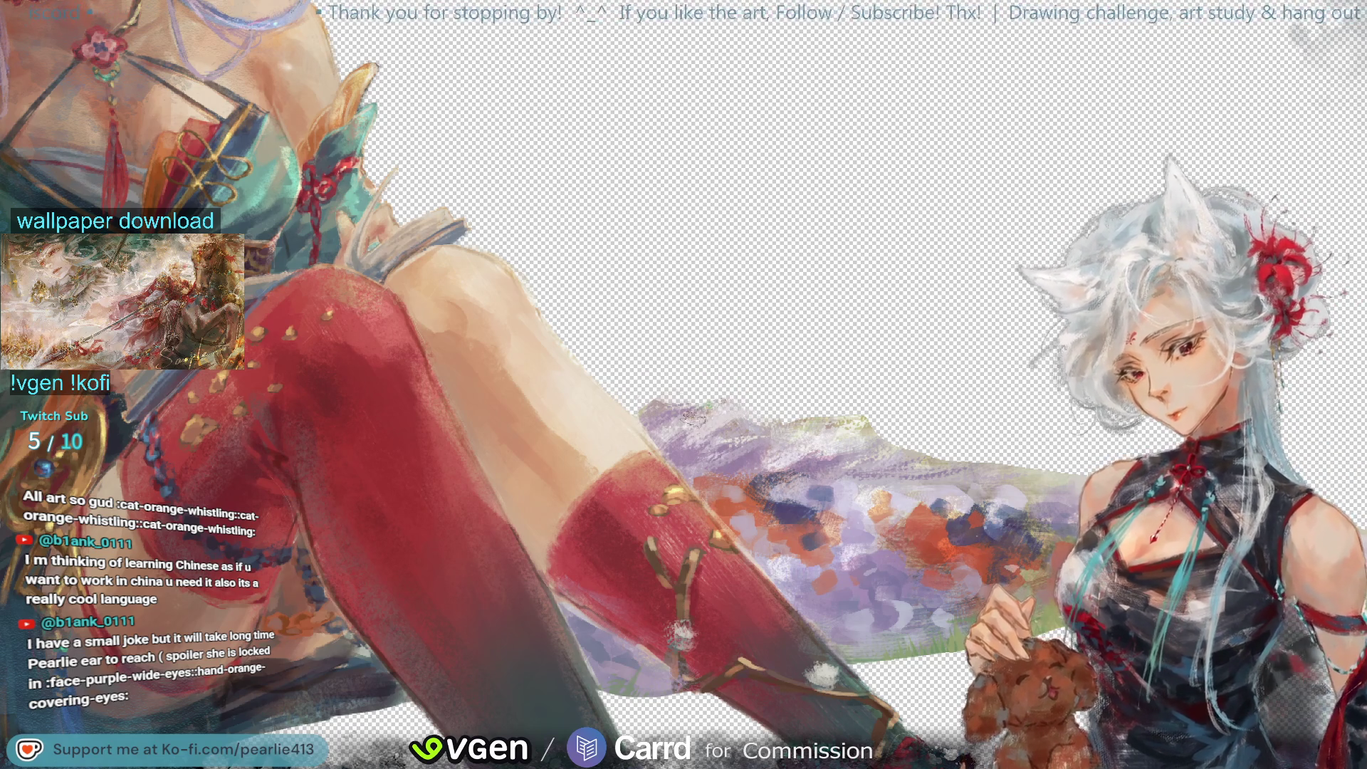
pyautogui.click(735, 401)
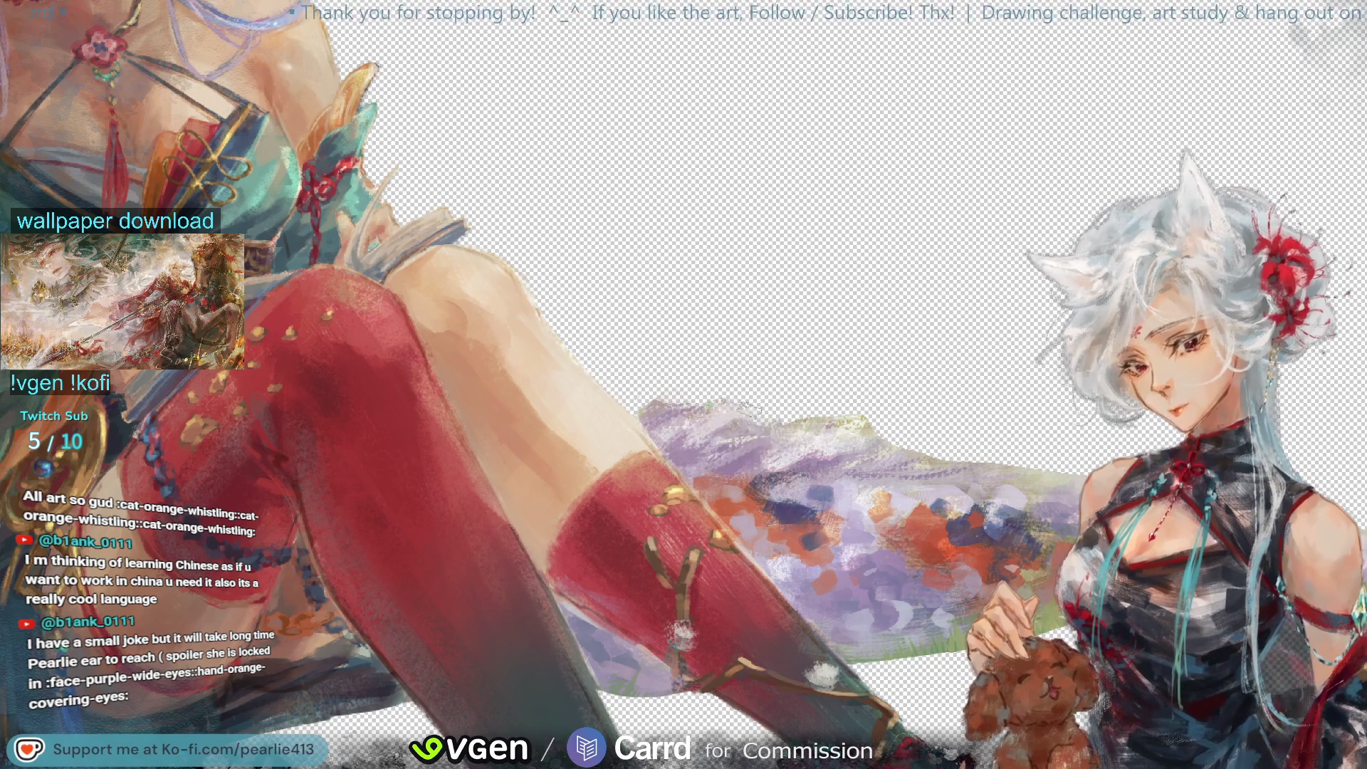
pyautogui.click(733, 427)
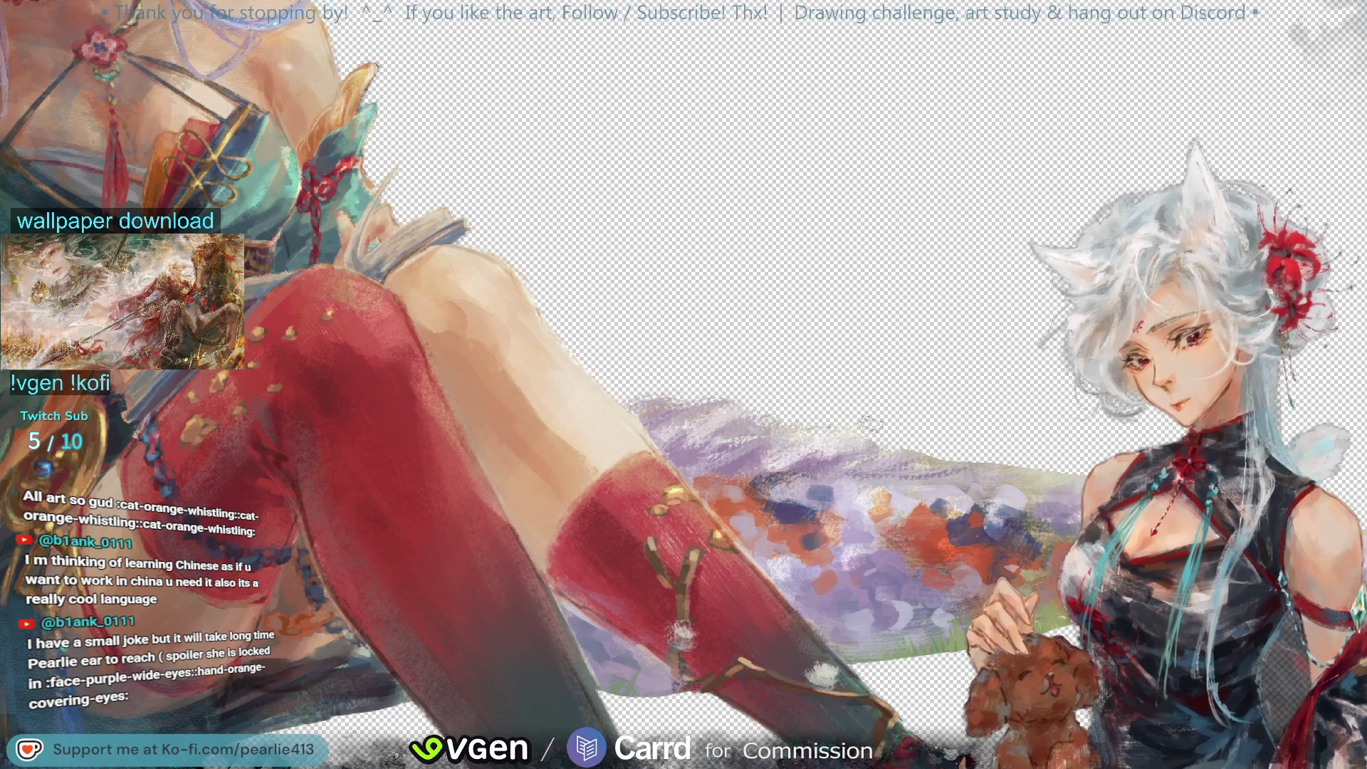
pyautogui.click(819, 442)
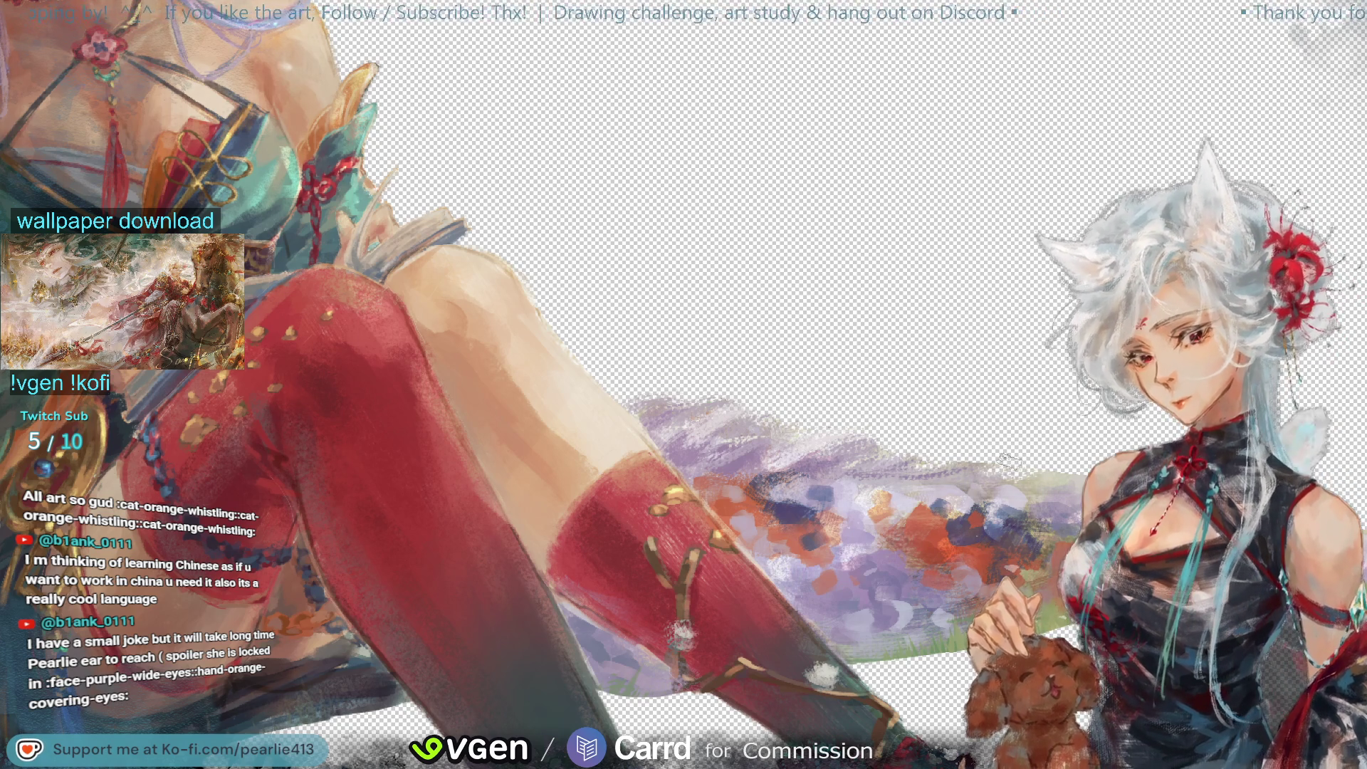
pyautogui.moveTo(895, 464); pyautogui.dragTo(904, 465)
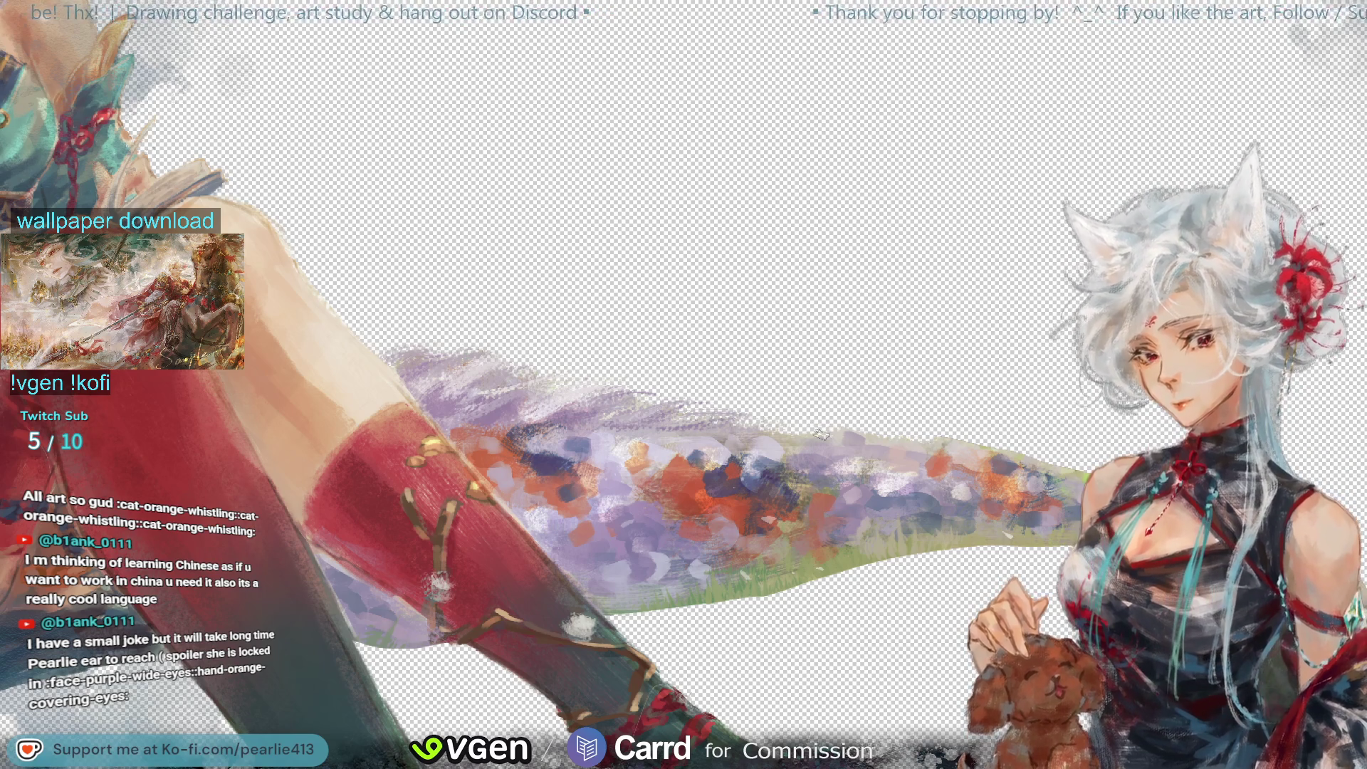
pyautogui.hotkey('ctrl', 'z')
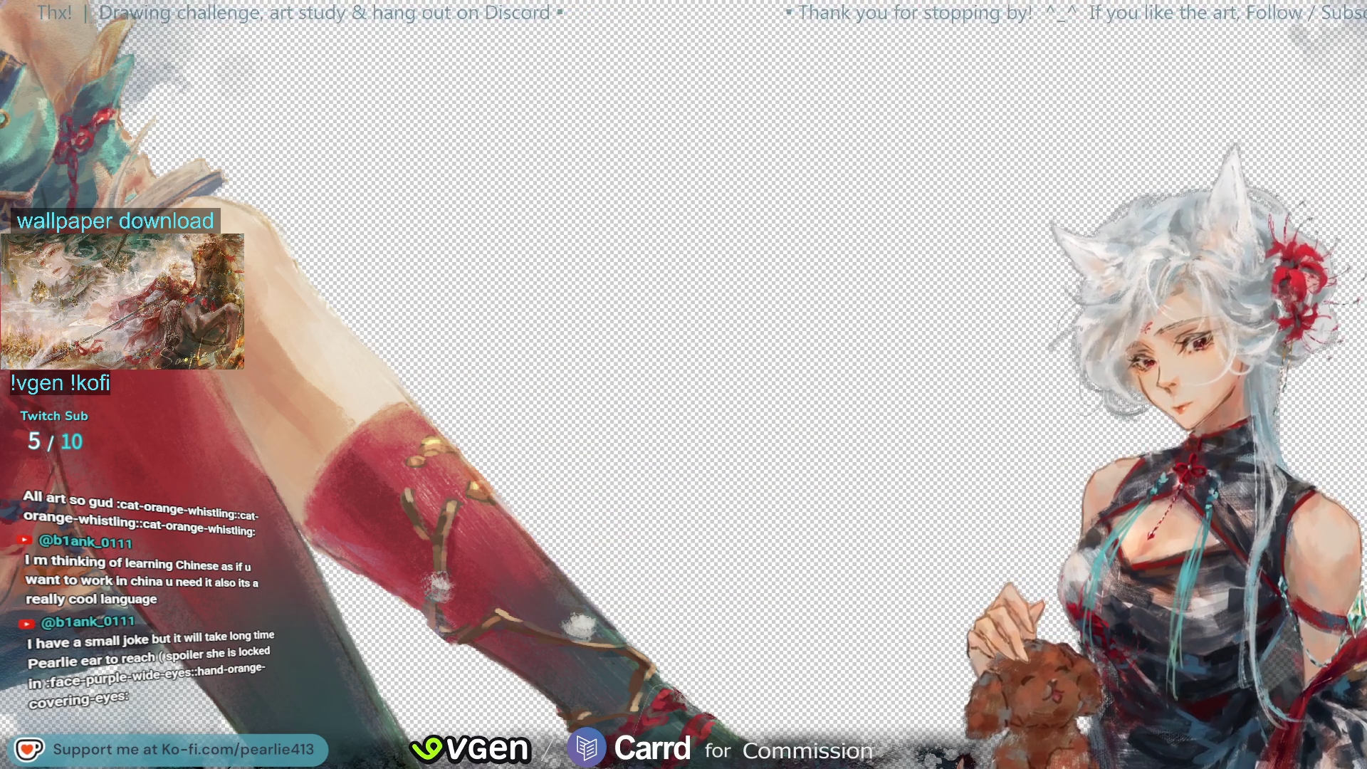
pyautogui.hotkey('ctrl', 'shift', 'z')
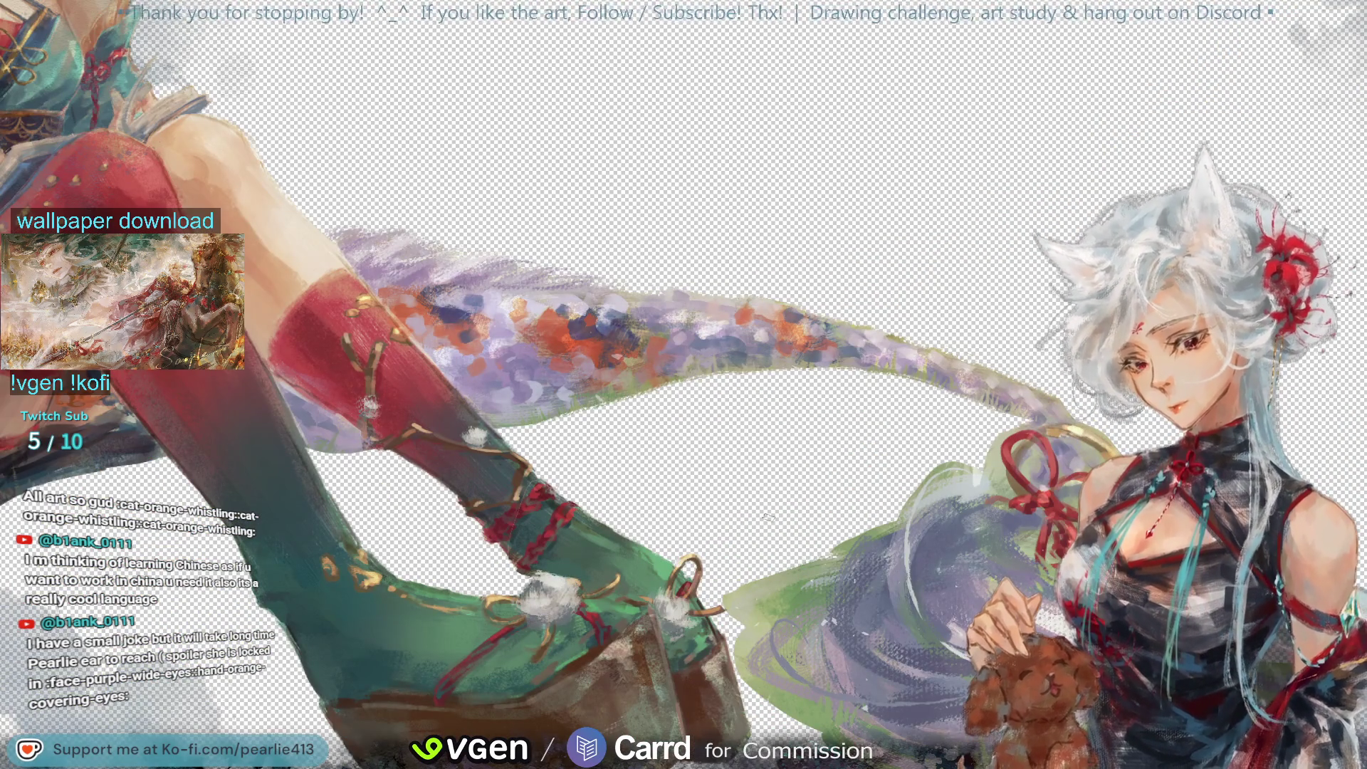
# Step: Sample green from the painting, then lasso around the curled tail tip, zooming out to extend it
pyautogui.click(750, 588)
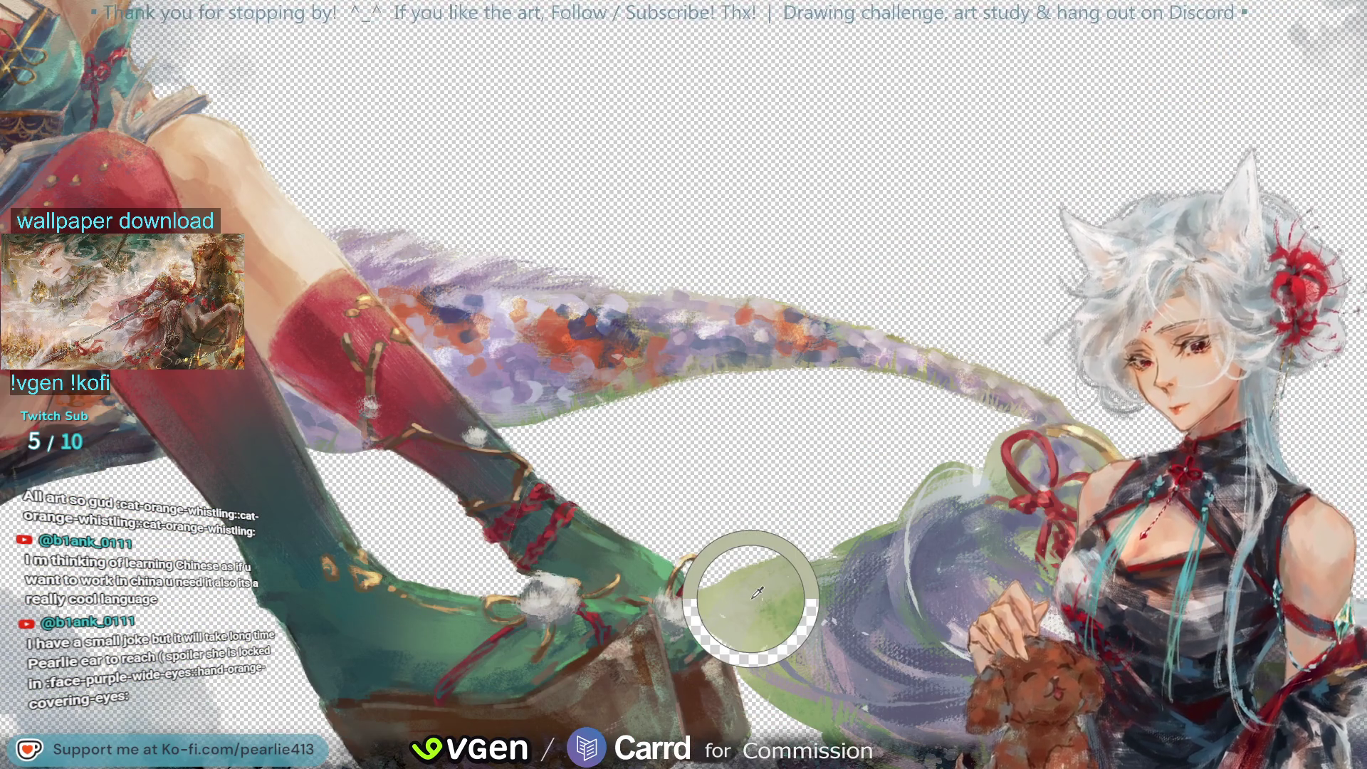
pyautogui.click(950, 484)
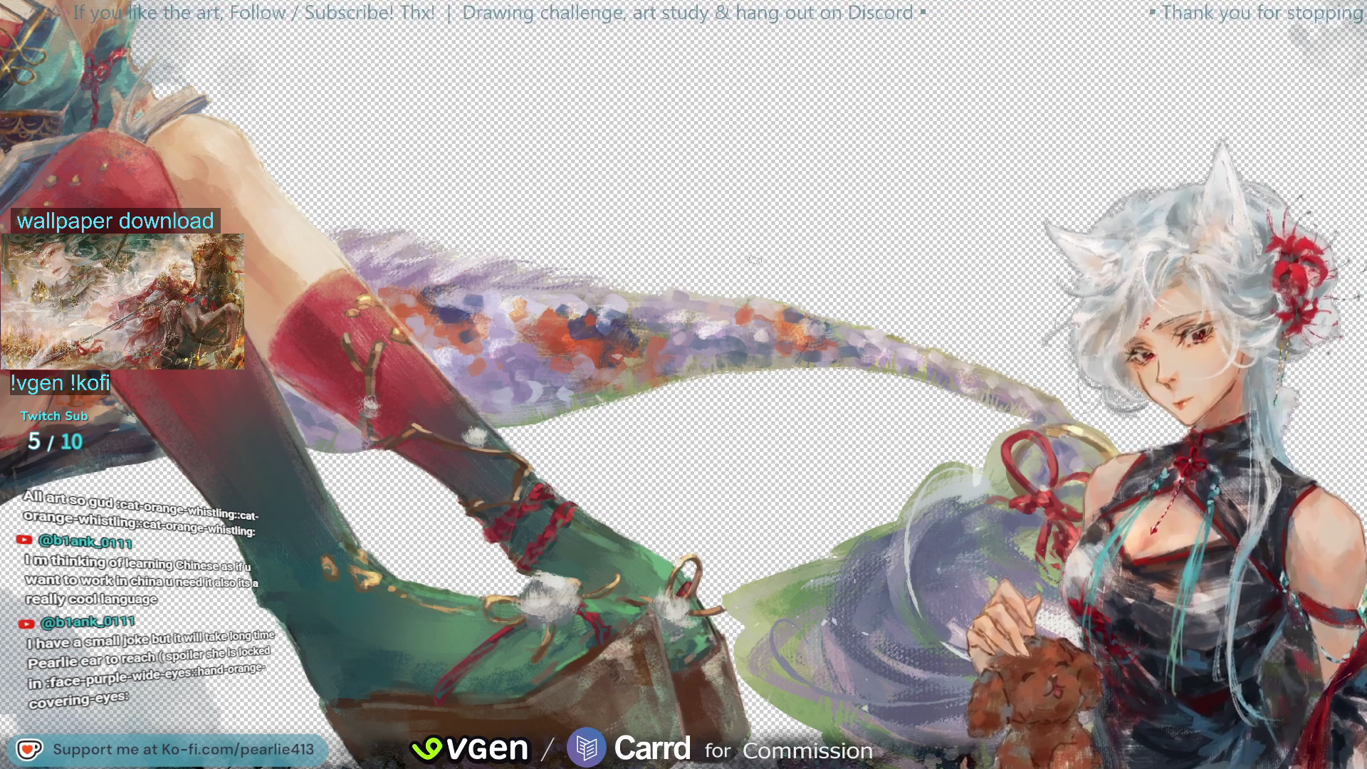
pyautogui.moveTo(841, 302); pyautogui.dragTo(968, 629)
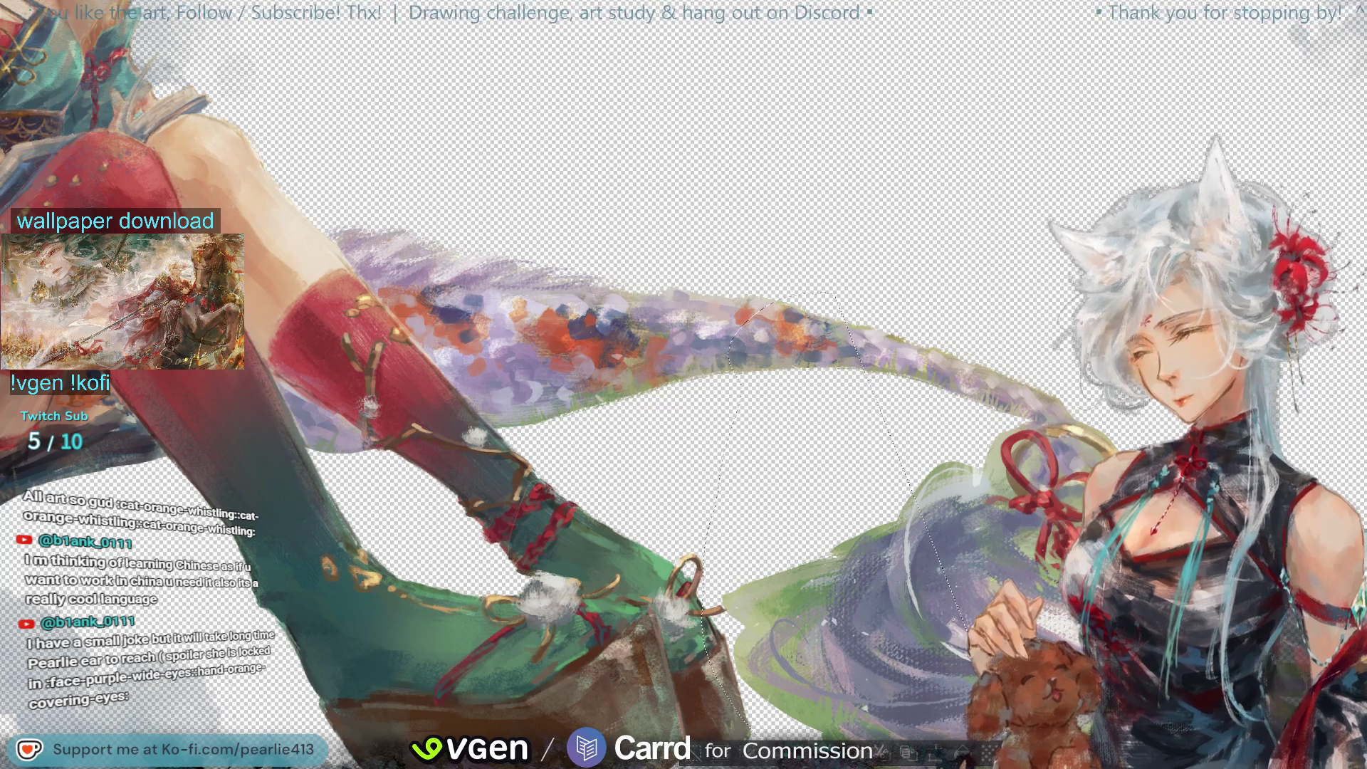
pyautogui.hotkey('ctrl', '-')
pyautogui.moveTo(719, 333)
pyautogui.mouseDown()
pyautogui.moveTo(1113, 422)
pyautogui.moveTo(804, 640)
pyautogui.mouseUp()
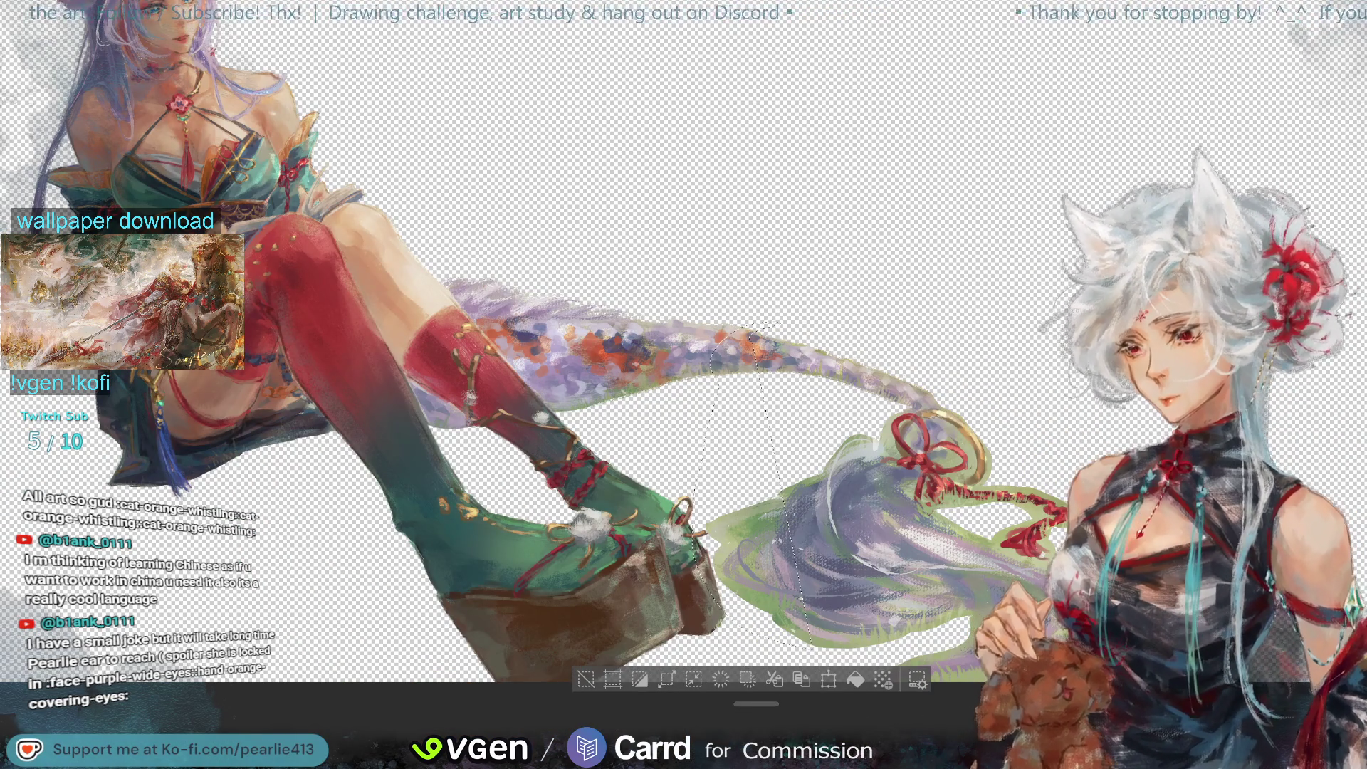
# Step: Adjust the tail-tip selection, then clear it and zoom in on the tail tip and ribbon
pyautogui.moveTo(756, 704); pyautogui.dragTo(801, 706)
pyautogui.moveTo(778, 382); pyautogui.dragTo(794, 628)
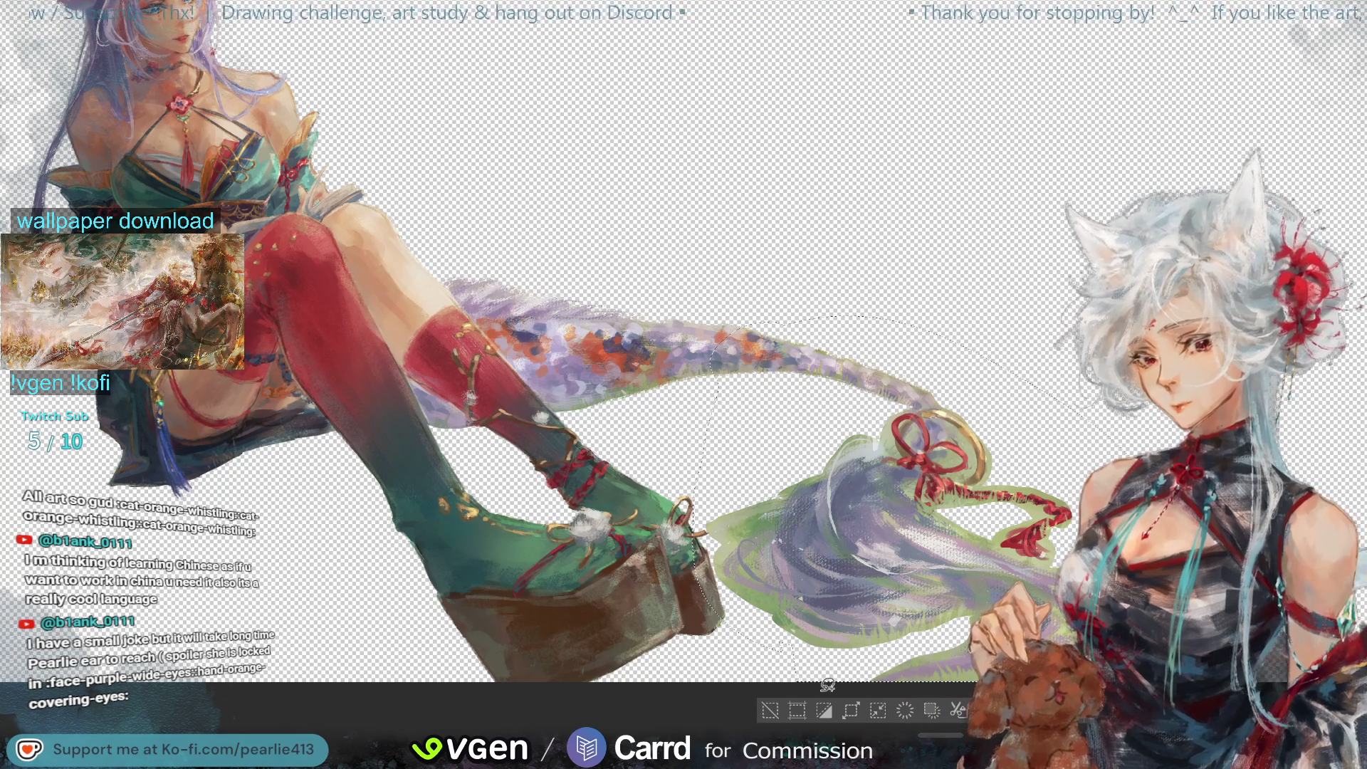
pyautogui.click(763, 706)
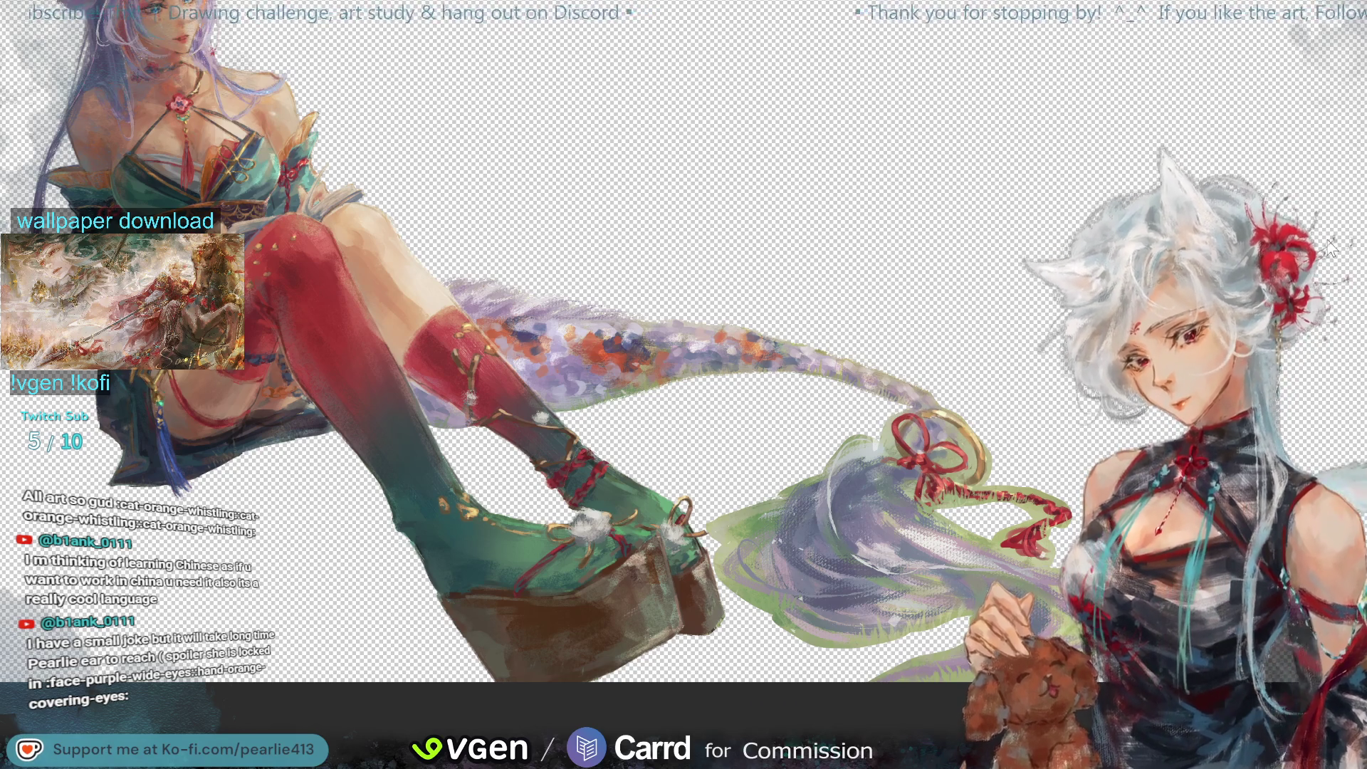
pyautogui.moveTo(1325, 239); pyautogui.dragTo(1324, 113)
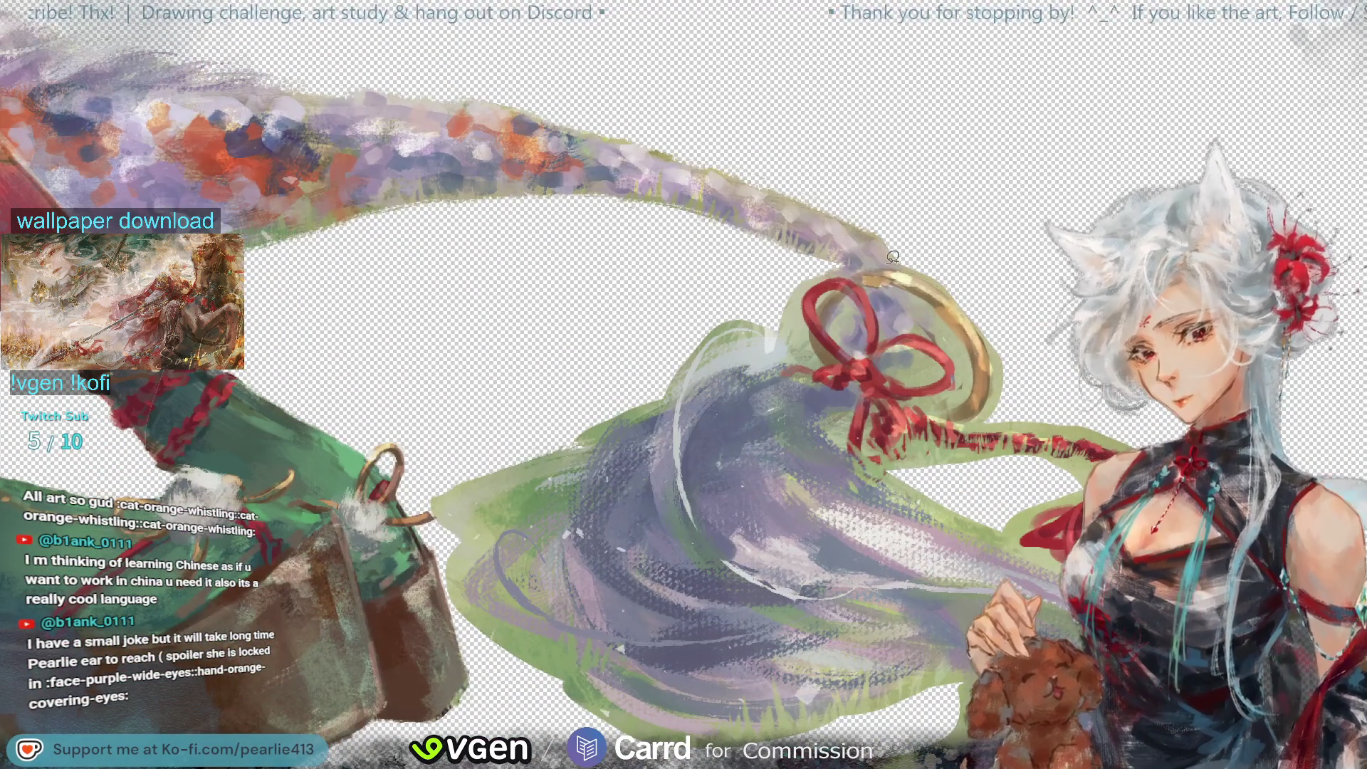
pyautogui.hotkey('ctrl', 'a')
pyautogui.hotkey('ctrl', 'd')
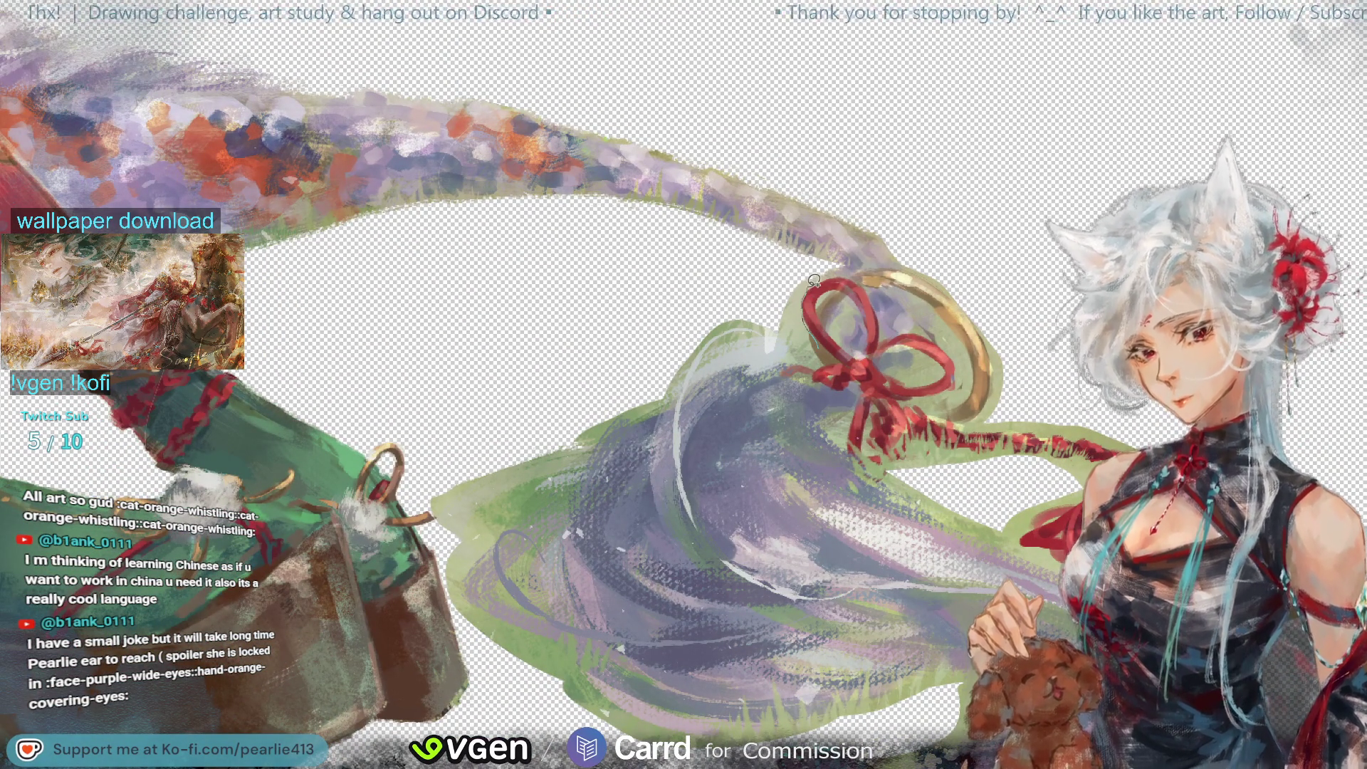
pyautogui.hotkey('ctrl', 'a')
pyautogui.hotkey('ctrl', 'd')
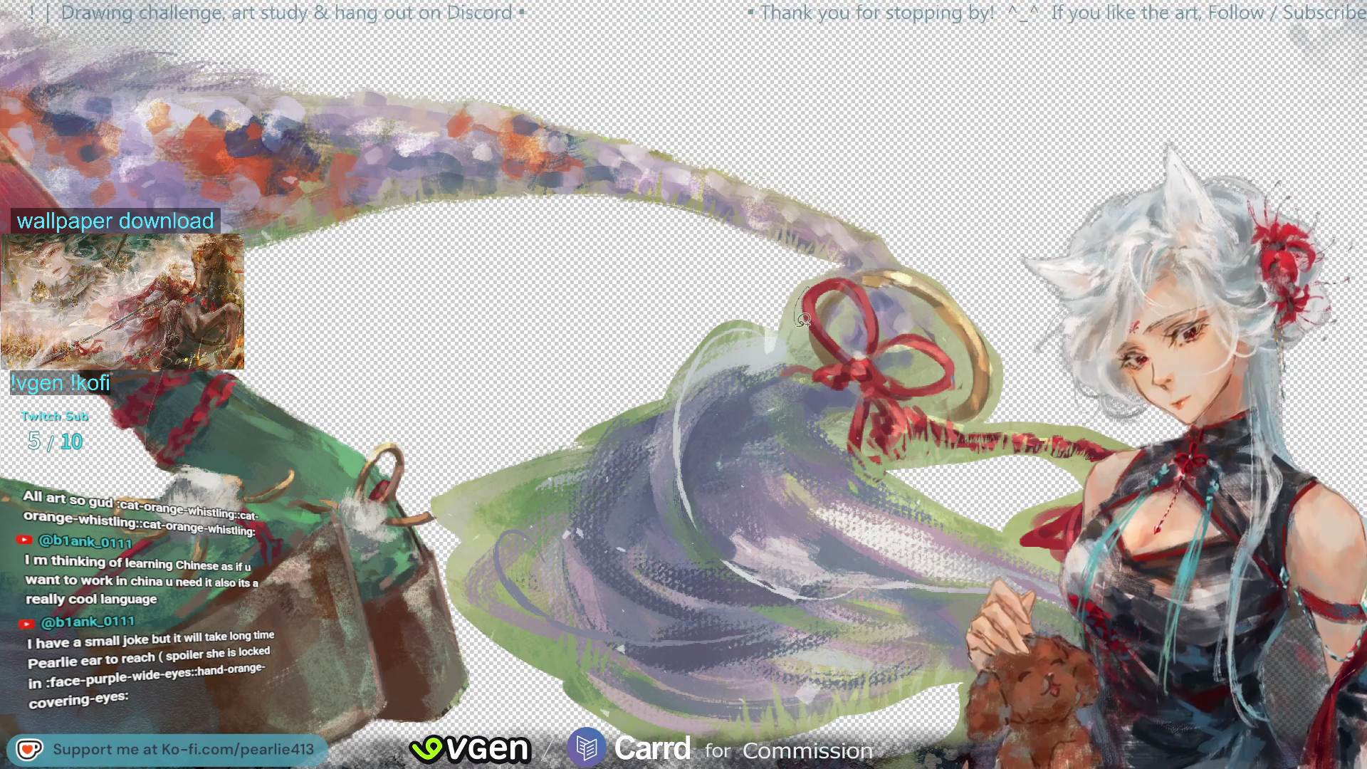
# Step: Lasso the red ribbon knot, extending the outline toward the trailing ribbon
pyautogui.moveTo(814, 286)
pyautogui.mouseDown()
pyautogui.moveTo(836, 270)
pyautogui.moveTo(872, 348)
pyautogui.mouseUp()
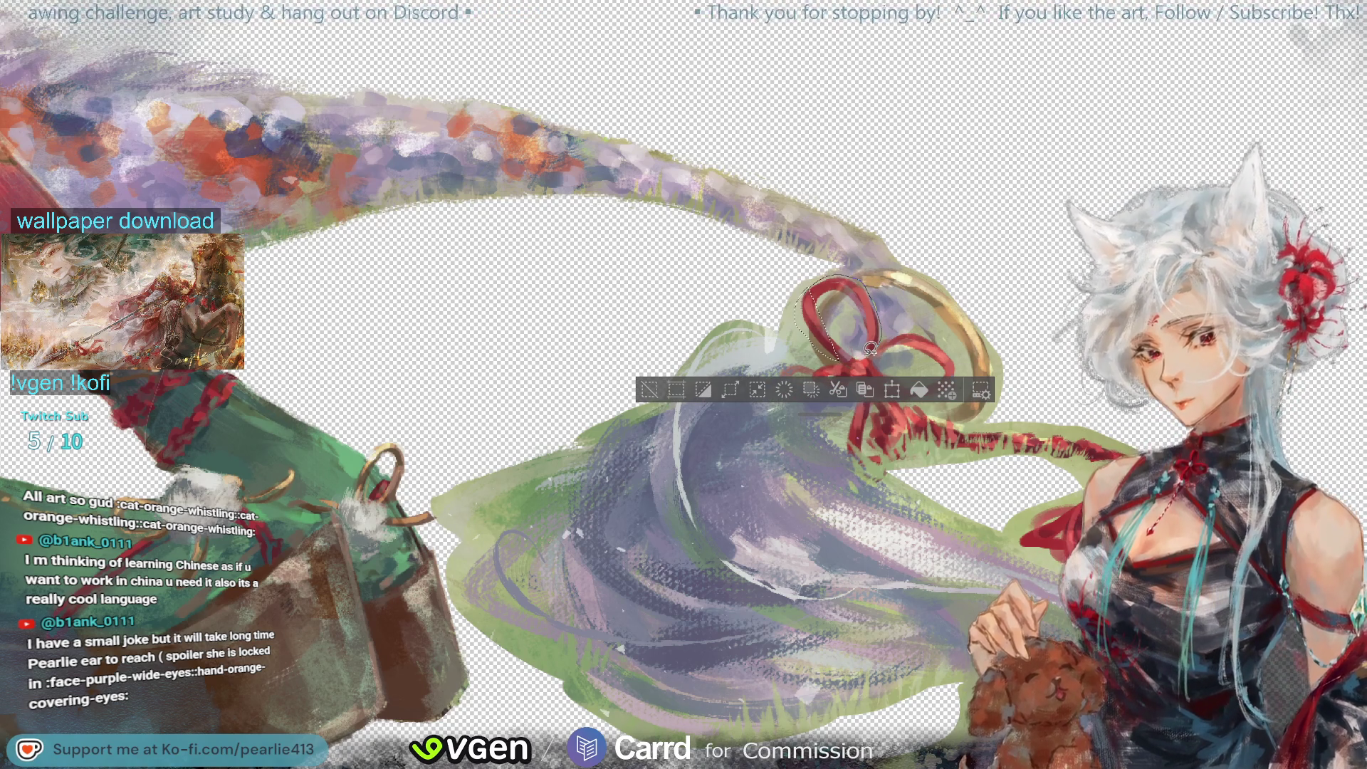
pyautogui.moveTo(871, 348); pyautogui.dragTo(818, 356)
pyautogui.moveTo(844, 306)
pyautogui.mouseDown()
pyautogui.moveTo(962, 354)
pyautogui.moveTo(889, 387)
pyautogui.mouseUp()
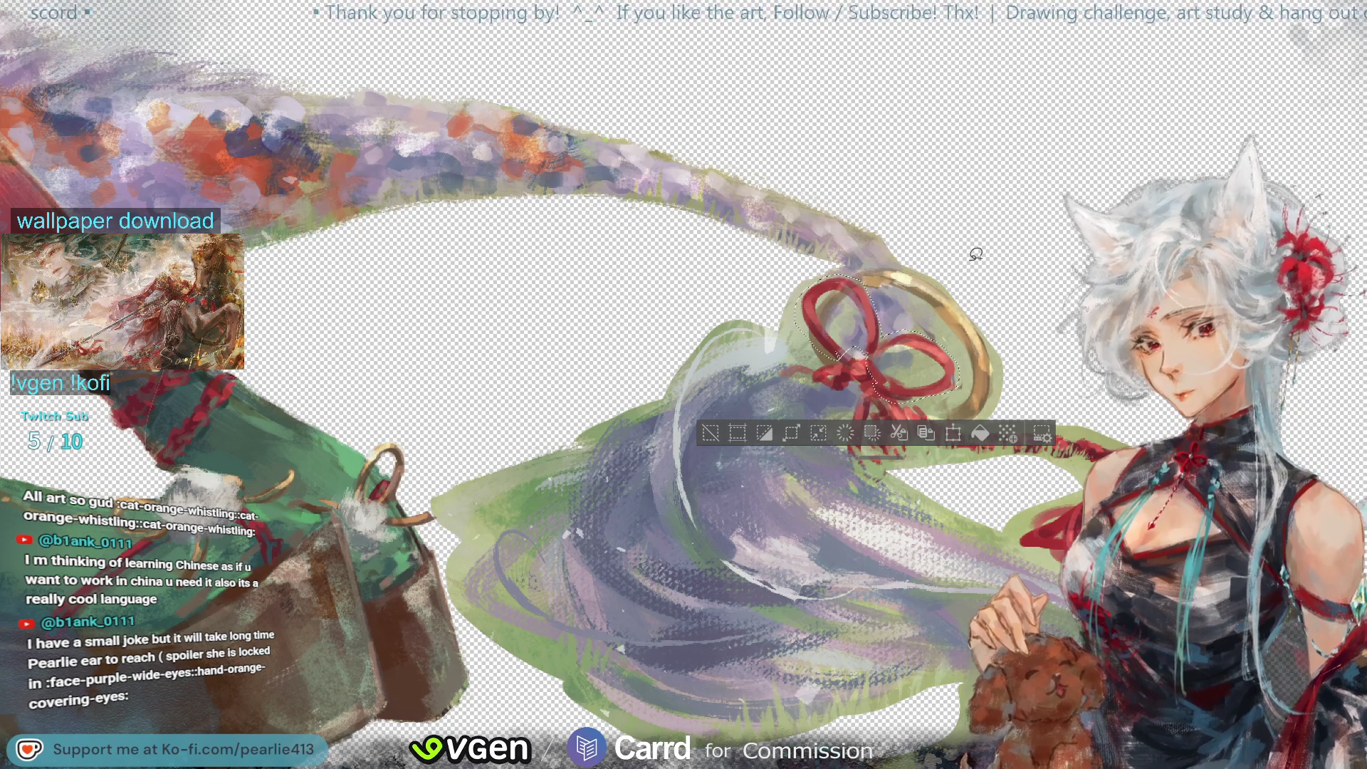
# Step: Deselect, then lasso the whole red bow and extend the selection along its trailing ribbon end
pyautogui.click(715, 430)
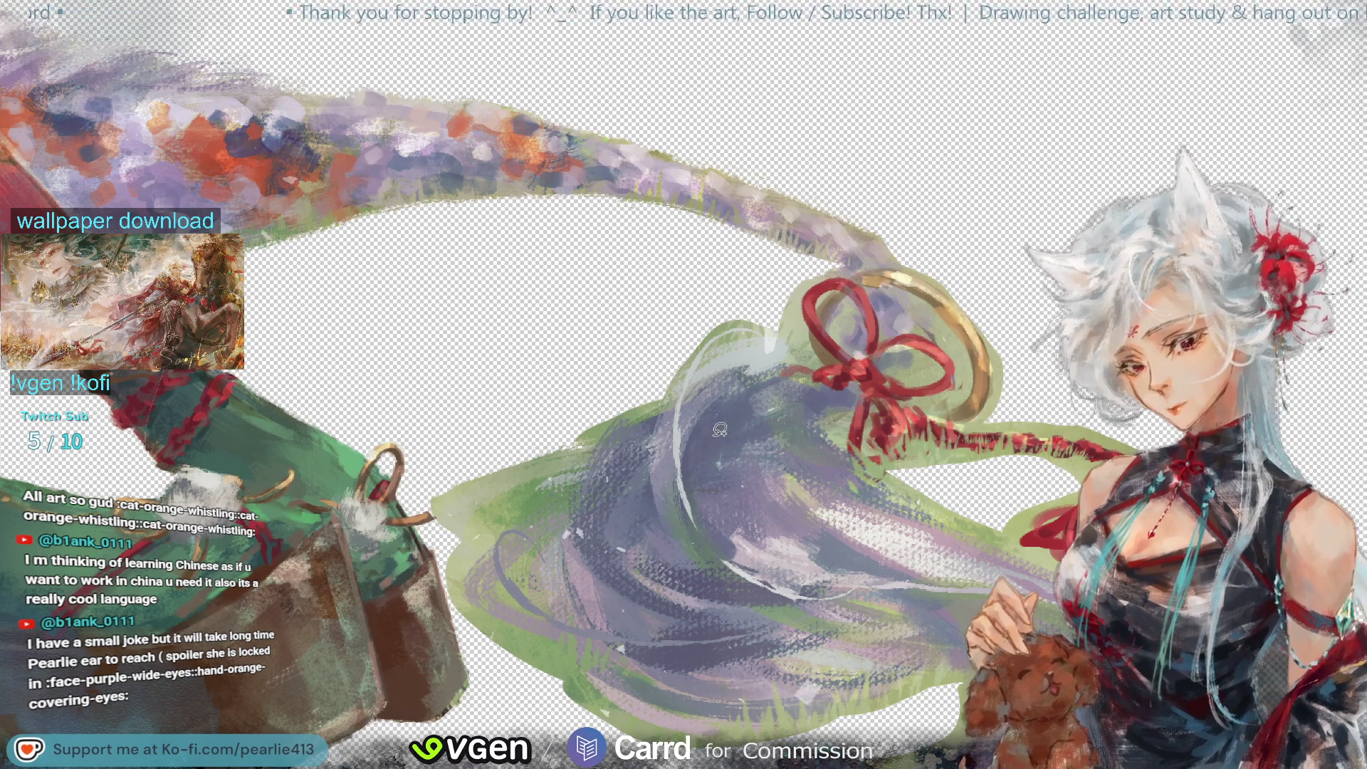
pyautogui.moveTo(714, 491); pyautogui.dragTo(826, 202)
pyautogui.moveTo(898, 279); pyautogui.dragTo(908, 285)
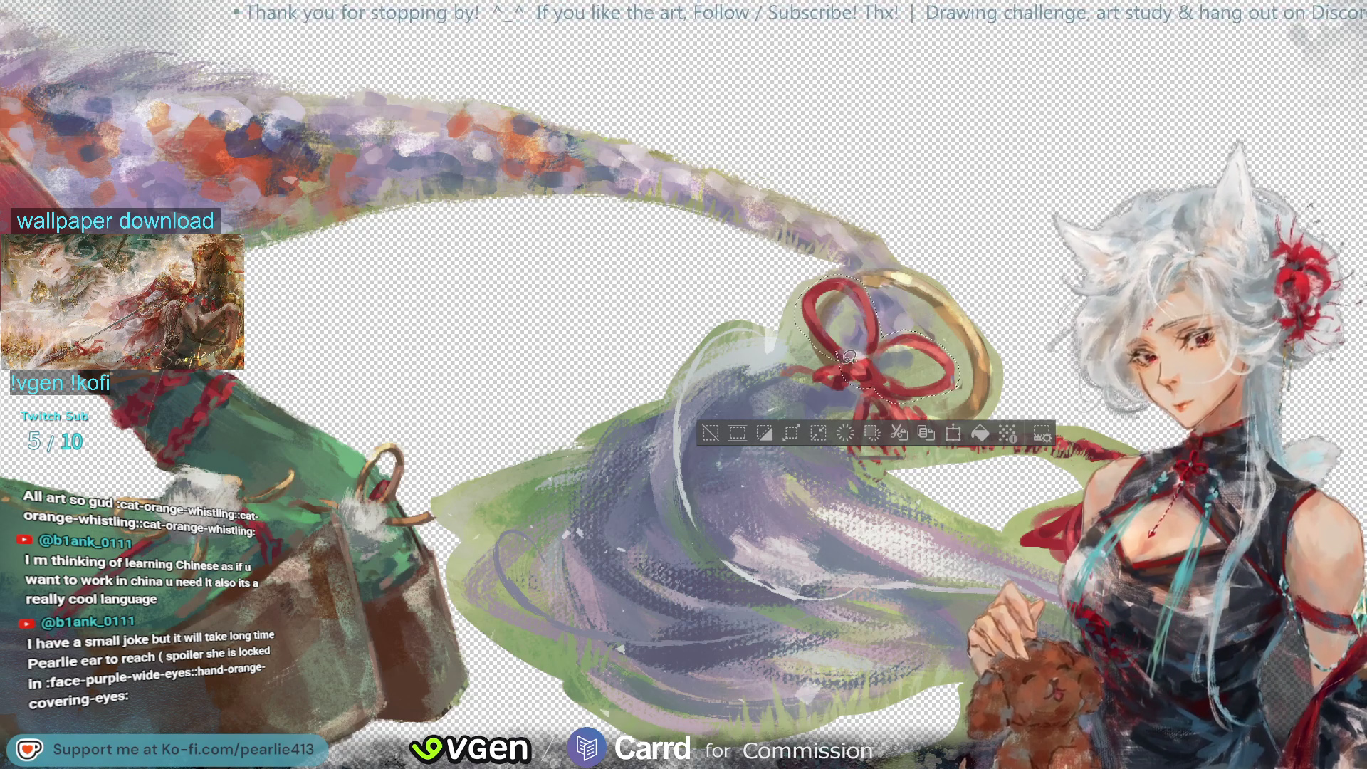
pyautogui.moveTo(805, 379); pyautogui.dragTo(882, 388)
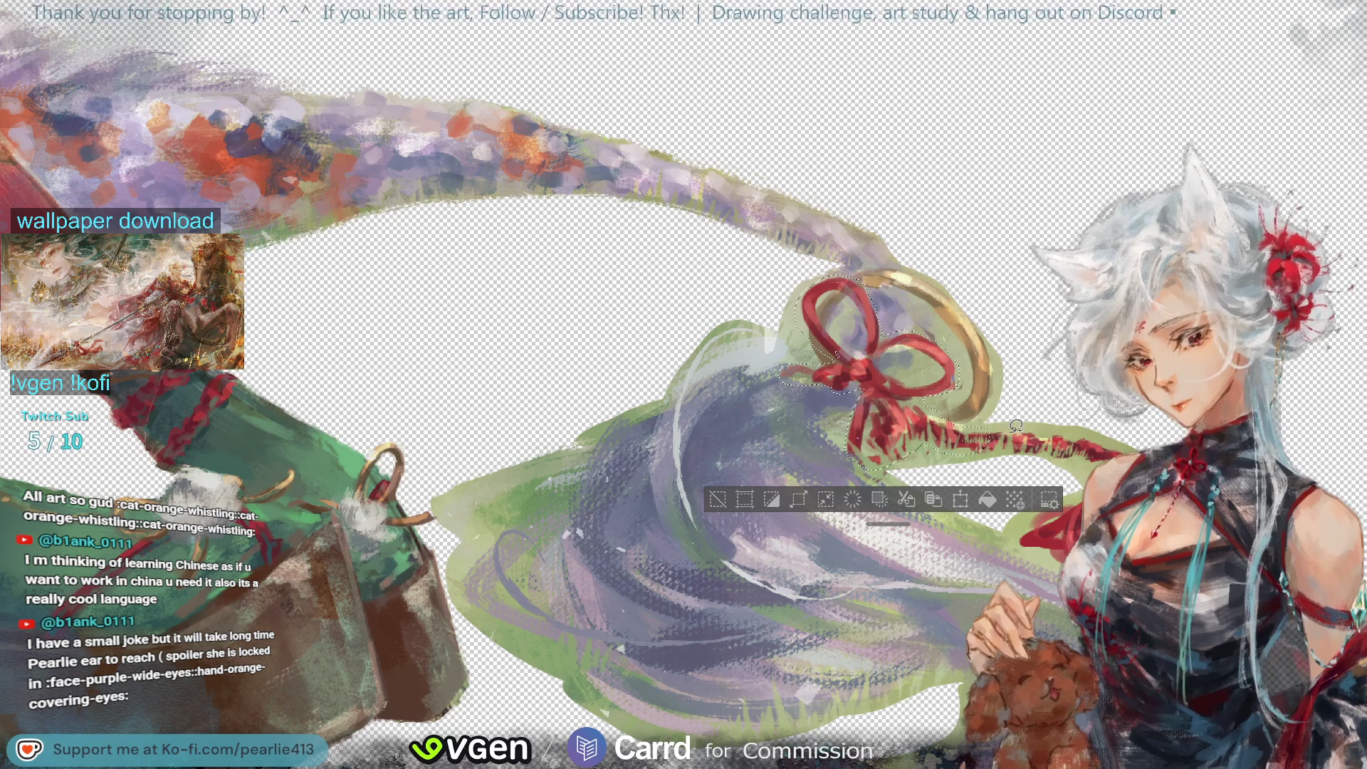
pyautogui.moveTo(996, 414); pyautogui.dragTo(1046, 552)
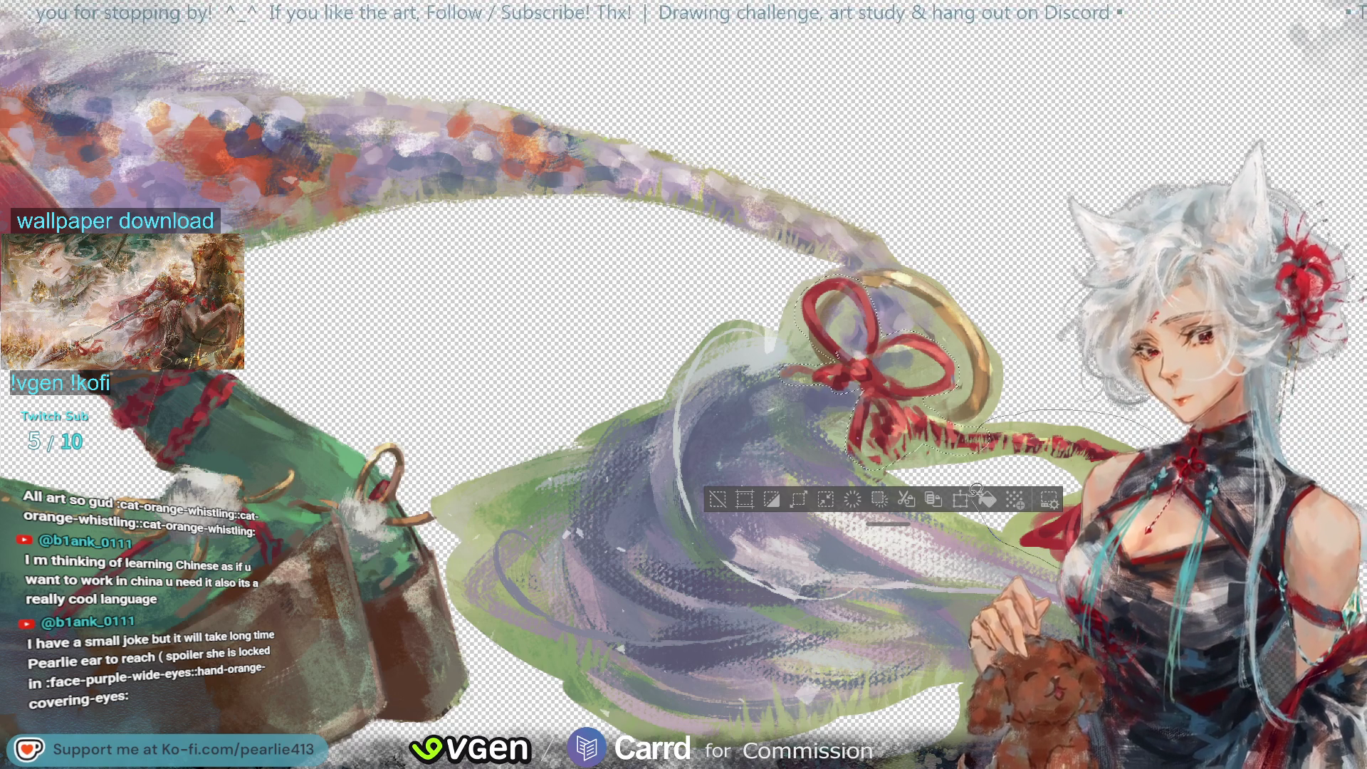
pyautogui.moveTo(1046, 552); pyautogui.dragTo(981, 417)
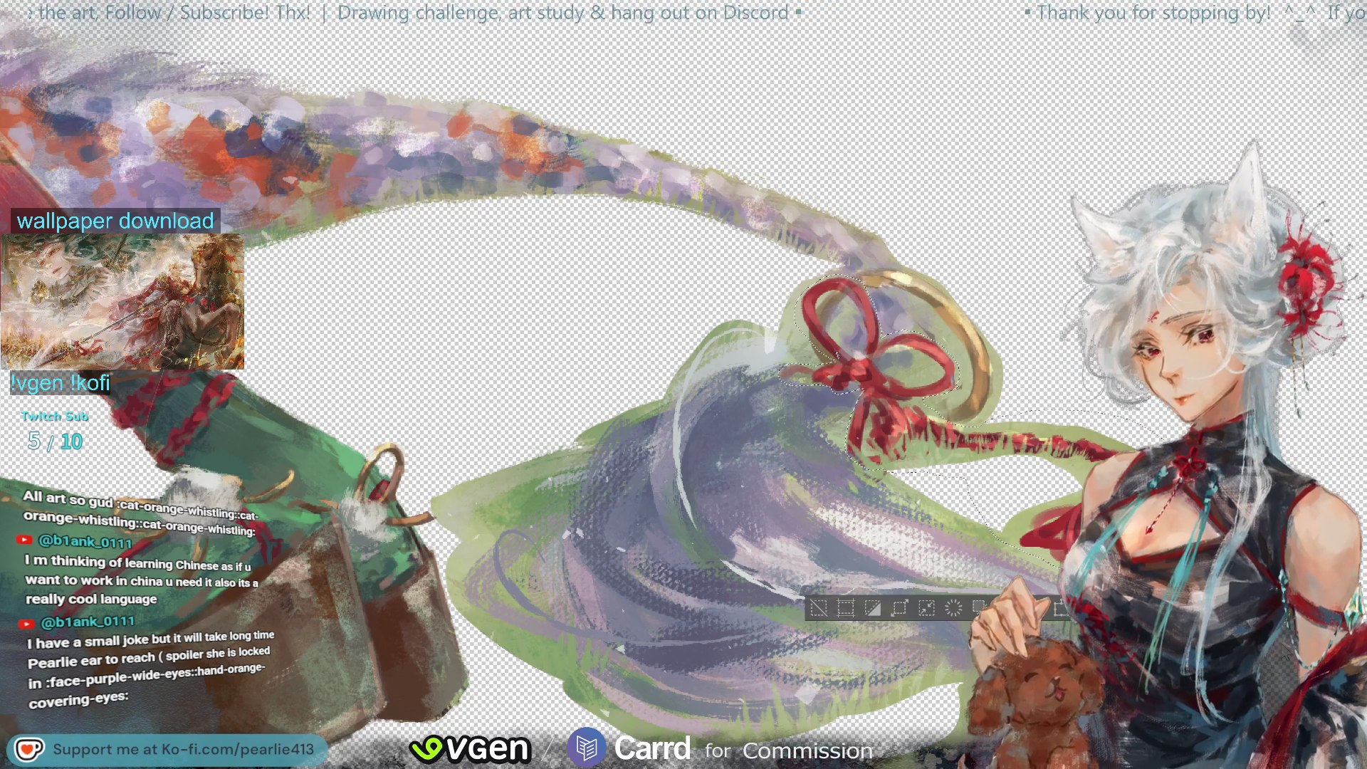
# Step: Test-delete the selected red bow, deselect, then undo to bring the bow back
pyautogui.press('Delete')
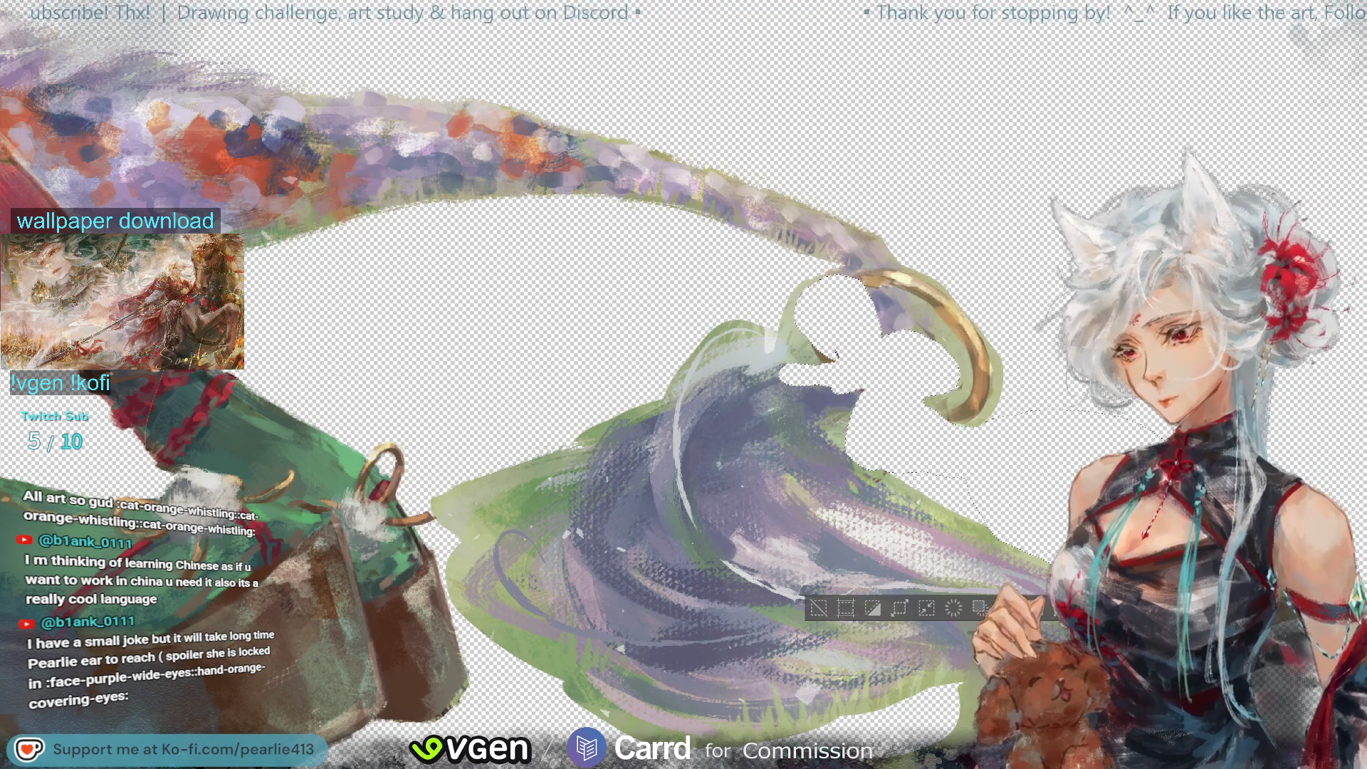
pyautogui.hotkey('ctrl', 'd')
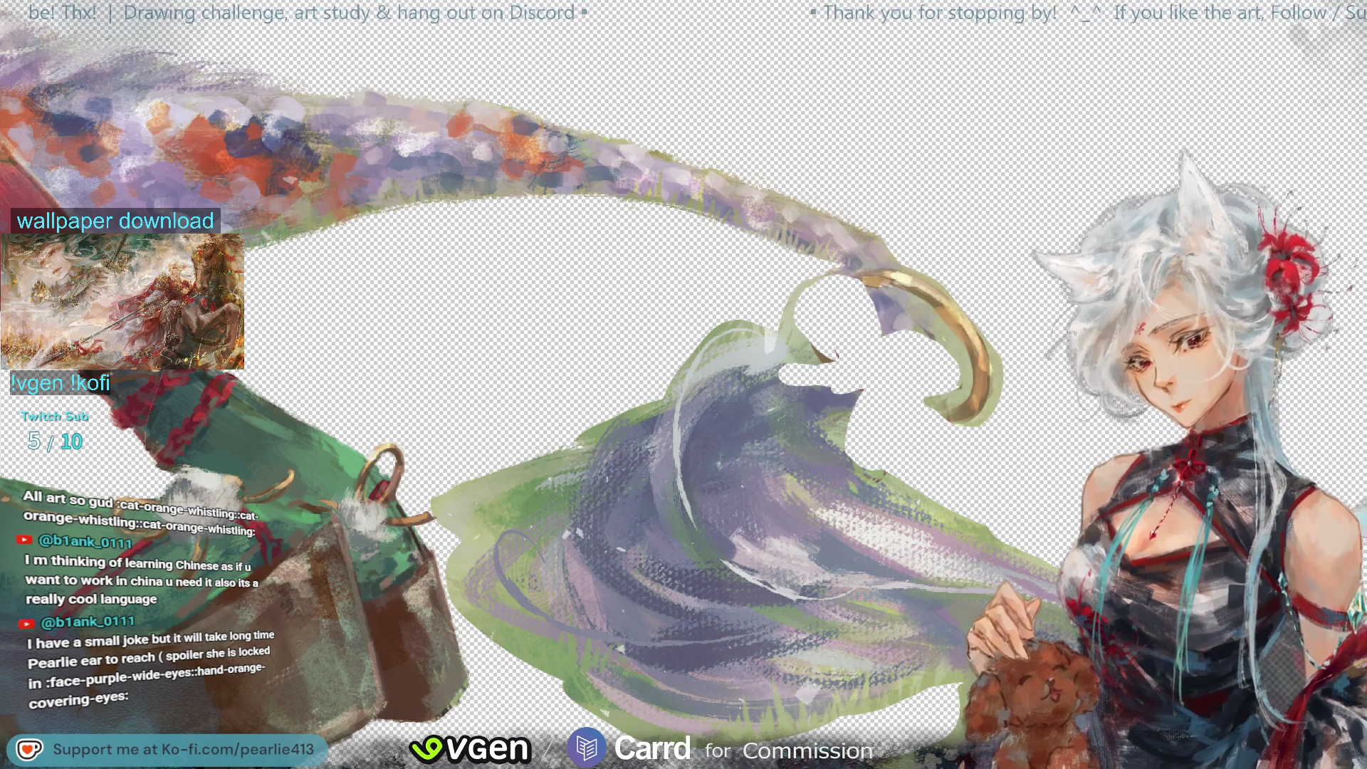
pyautogui.hotkey('ctrl', 'z')
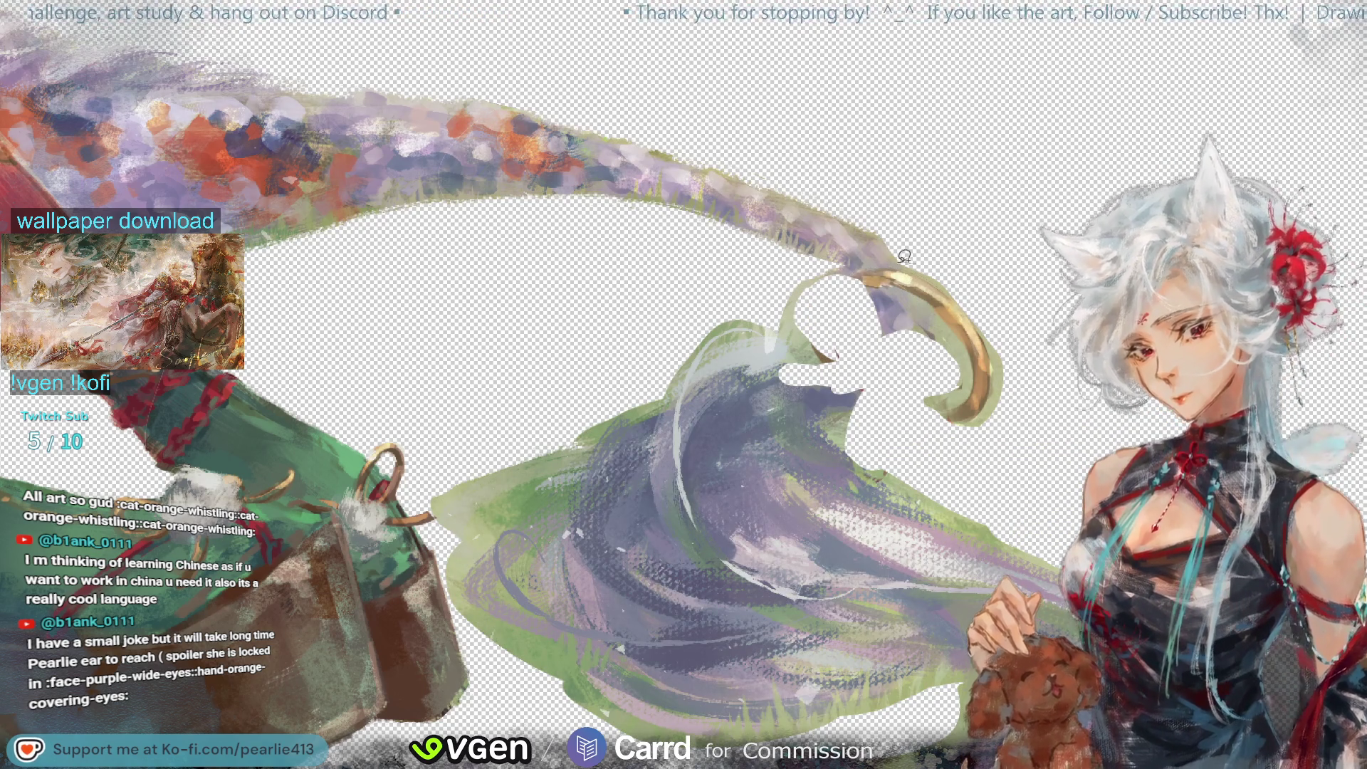
# Step: Sketch a stroke along the gold ring and begin outlining the bow and tail end
pyautogui.moveTo(900, 299)
pyautogui.mouseDown()
pyautogui.moveTo(951, 378)
pyautogui.moveTo(854, 274)
pyautogui.mouseUp()
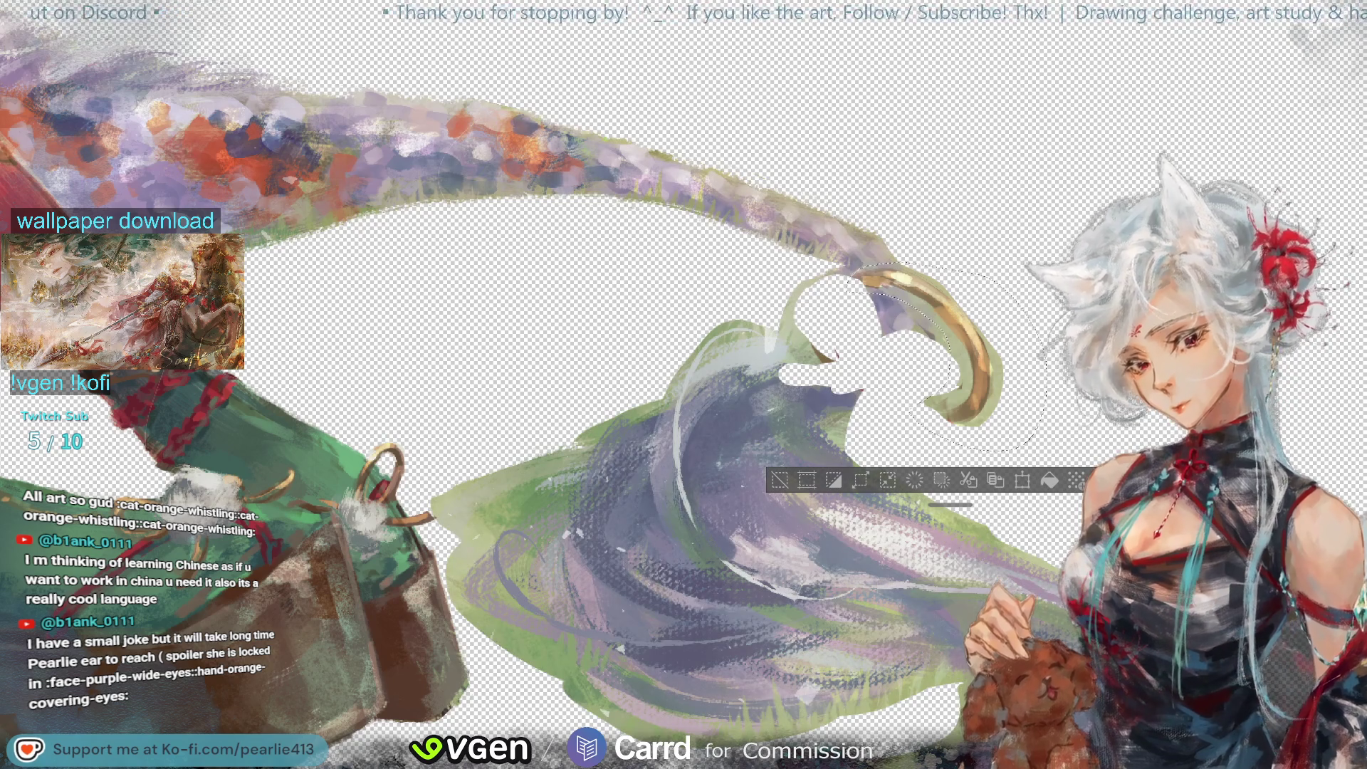
pyautogui.scroll(-2, 717, 462)
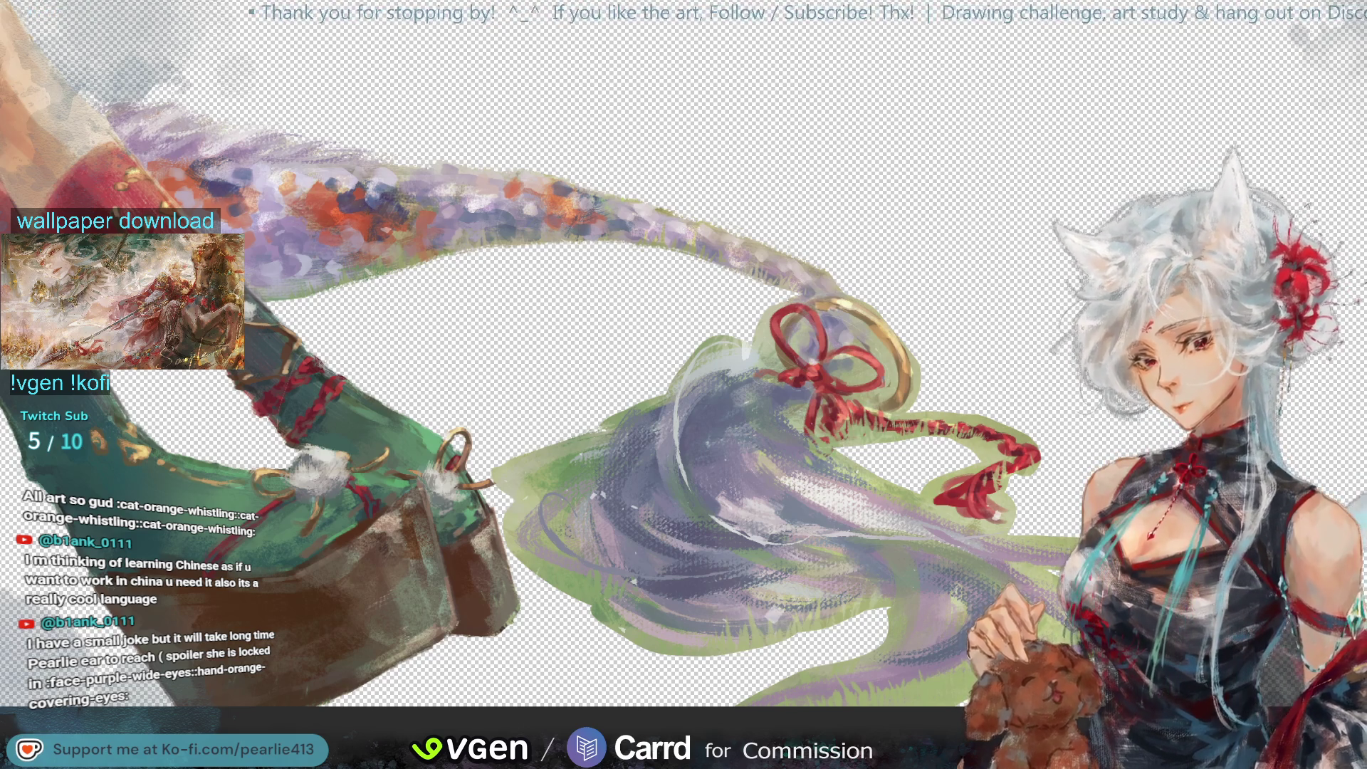
pyautogui.moveTo(817, 375)
pyautogui.mouseDown()
pyautogui.moveTo(523, 590)
pyautogui.moveTo(930, 406)
pyautogui.moveTo(811, 324)
pyautogui.moveTo(814, 335)
pyautogui.mouseUp()
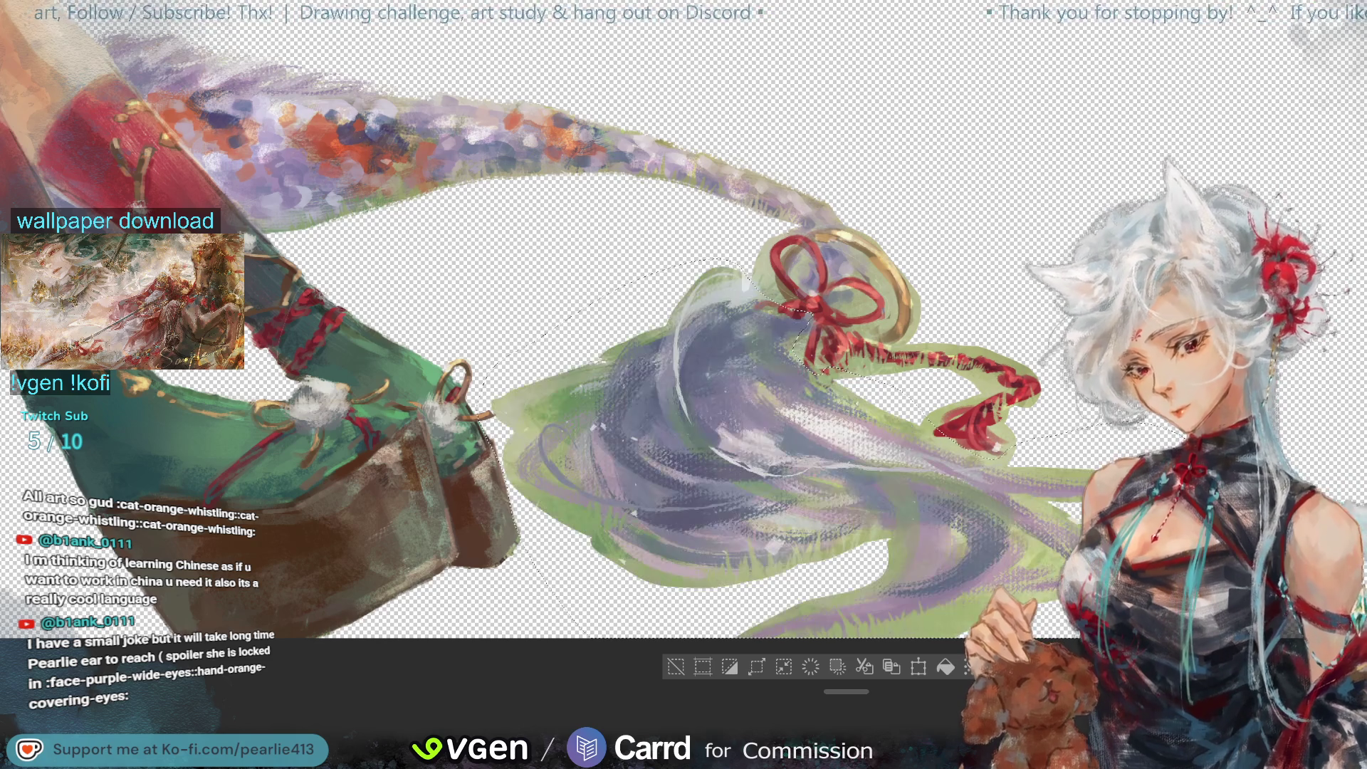
# Step: Delete the selected tail tip with its red bow, gold ring and trailing ribbon
pyautogui.press('Delete')
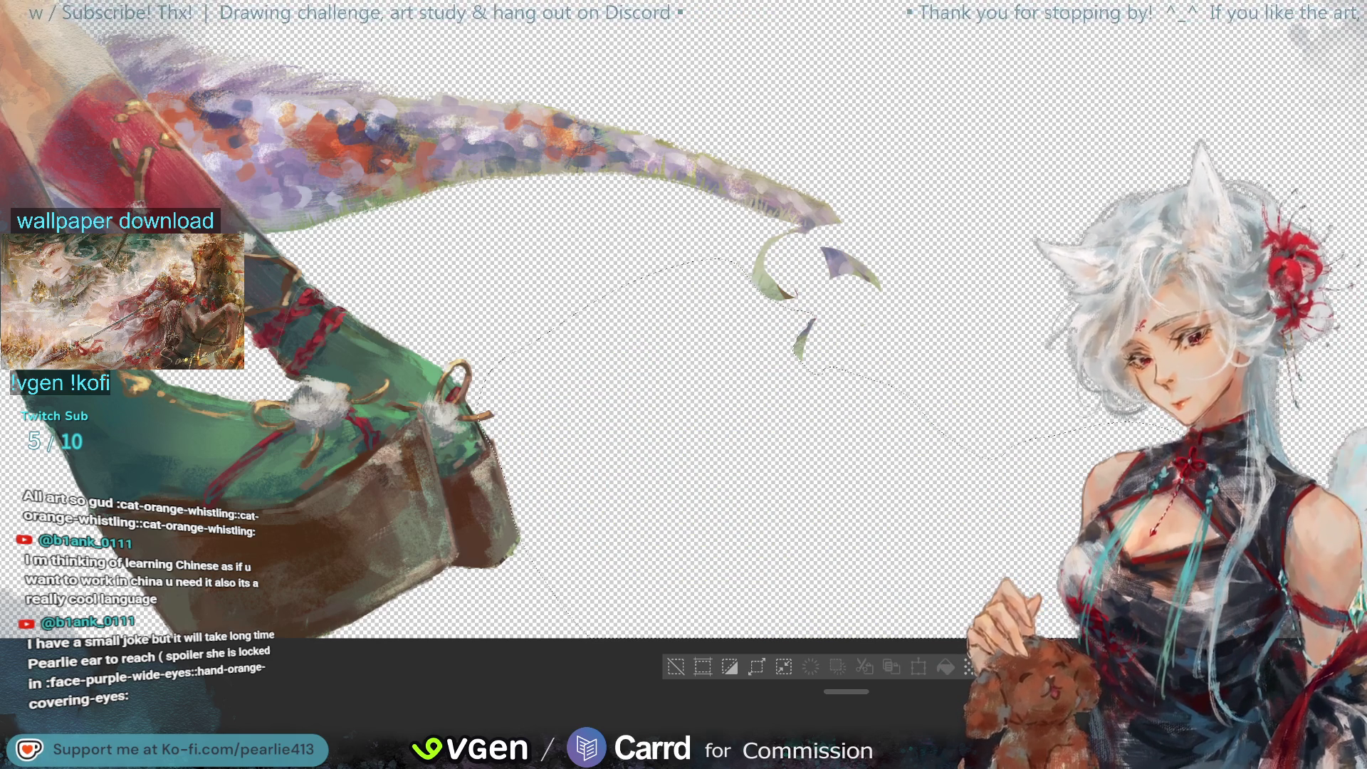
# Step: Undo twice to compare with the bow and gold ring restored, then delete the tail end again
pyautogui.hotkey('ctrl', 'z')
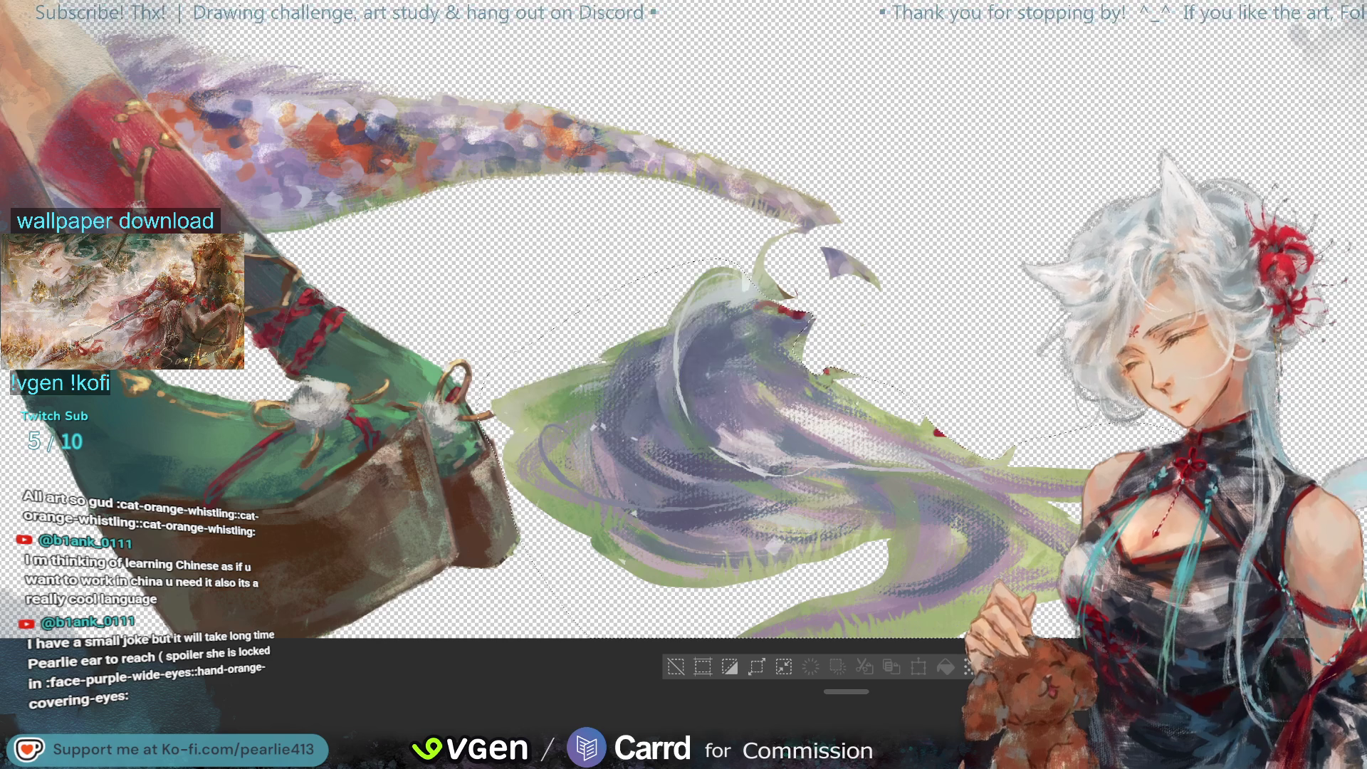
pyautogui.hotkey('ctrl', 'z')
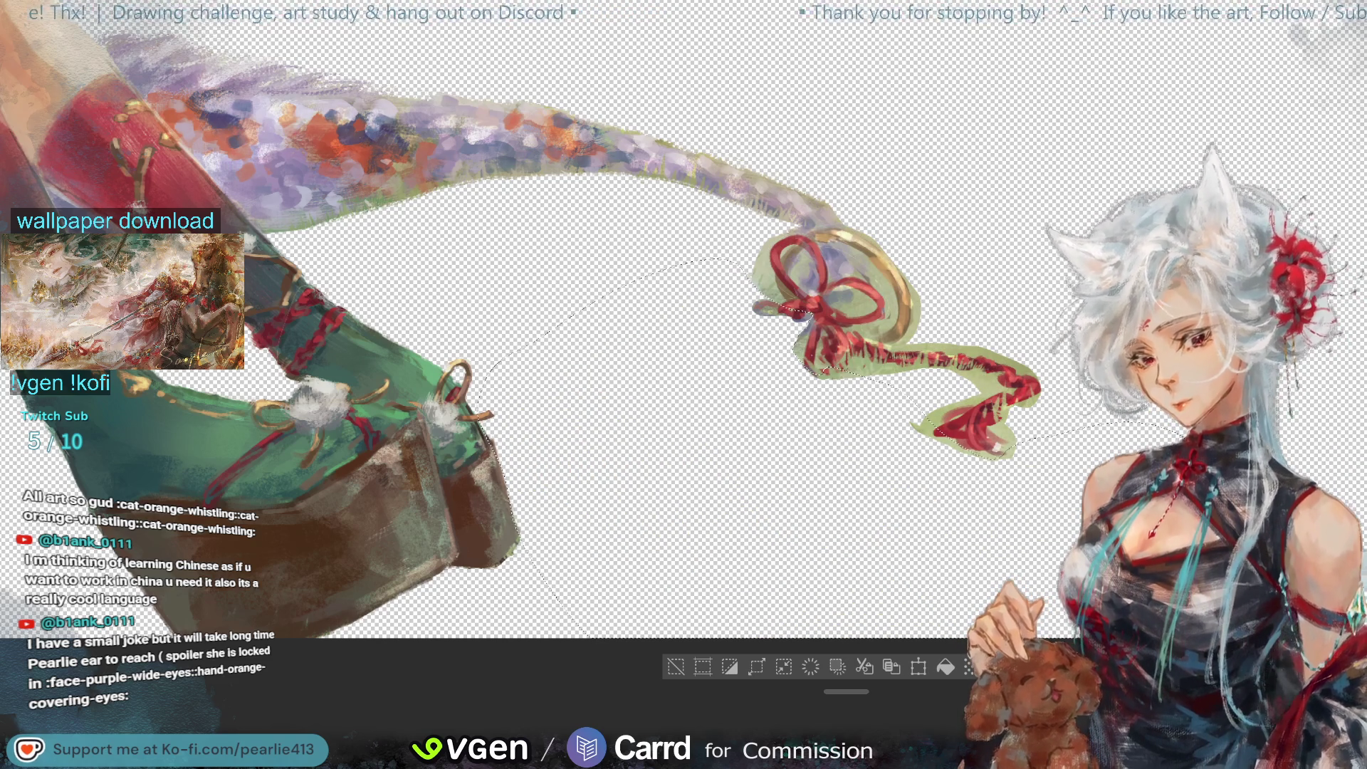
pyautogui.press('Delete')
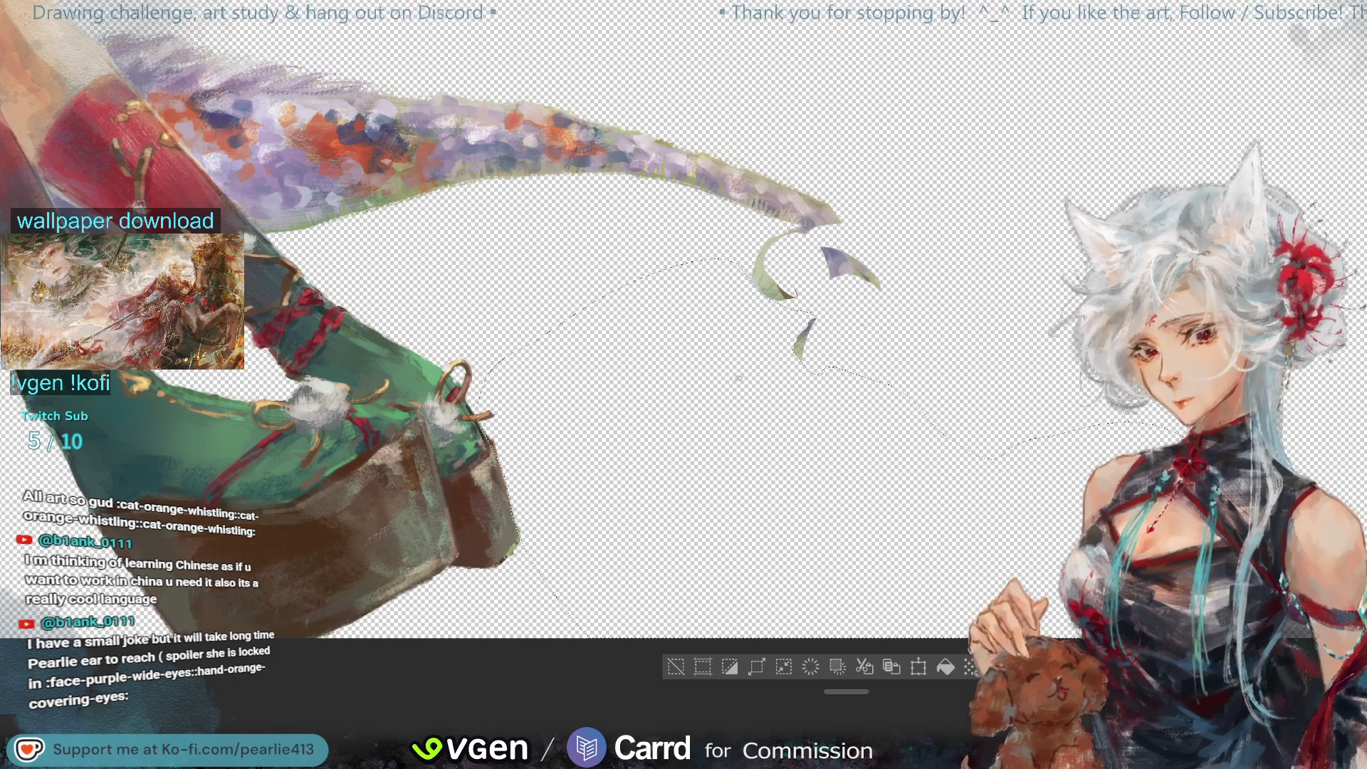
# Step: Deselect and erase the stray green curve and the tip of the small purple fragment beyond the tail
pyautogui.hotkey('ctrl', 'd')
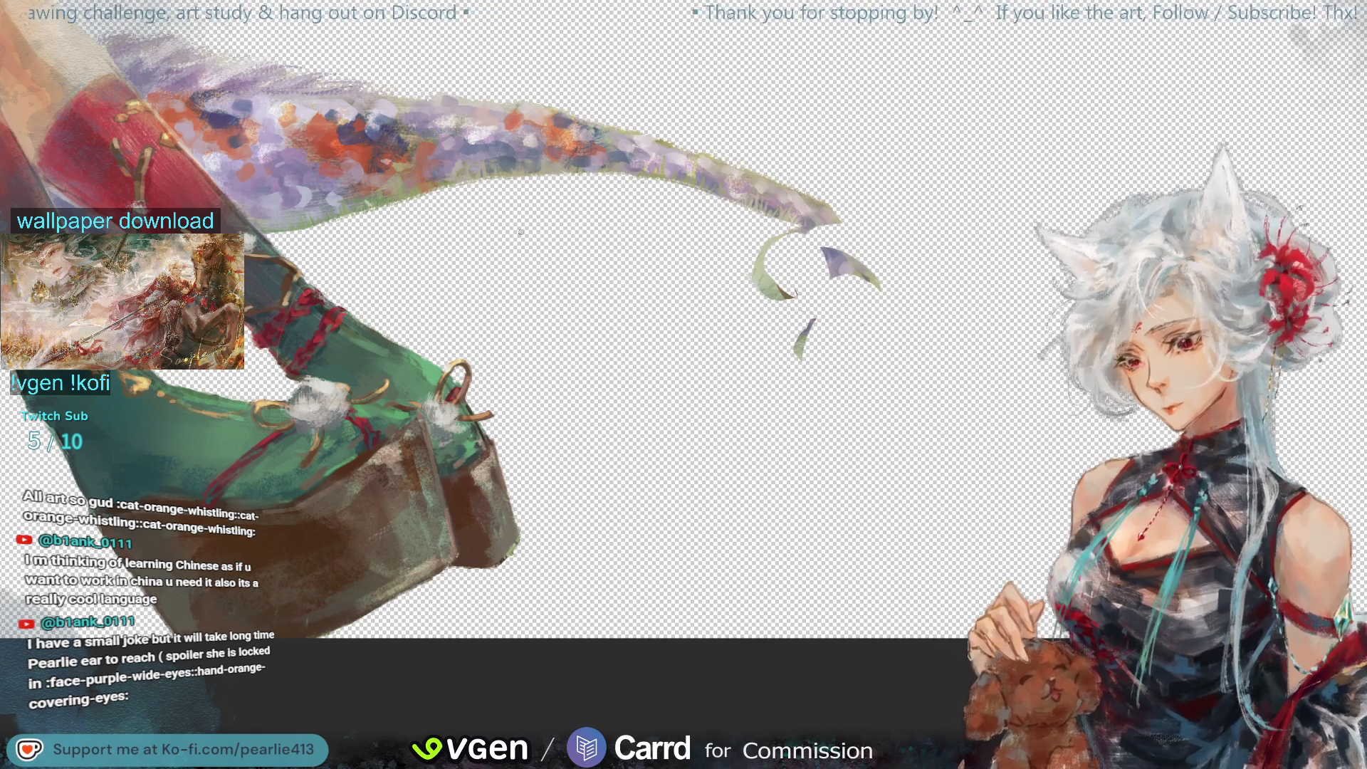
pyautogui.moveTo(756, 274)
pyautogui.mouseDown()
pyautogui.moveTo(775, 243)
pyautogui.moveTo(758, 306)
pyautogui.moveTo(812, 333)
pyautogui.mouseUp()
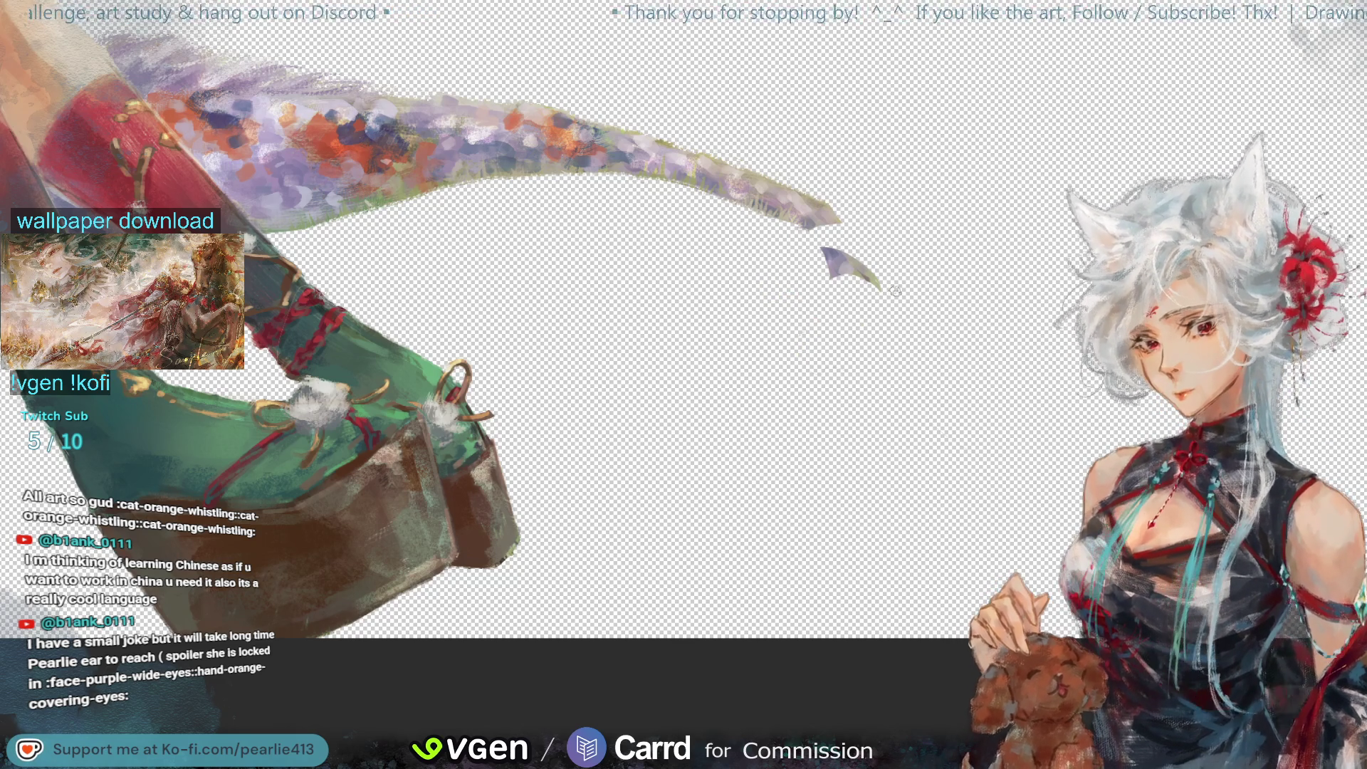
pyautogui.moveTo(870, 276); pyautogui.dragTo(879, 286)
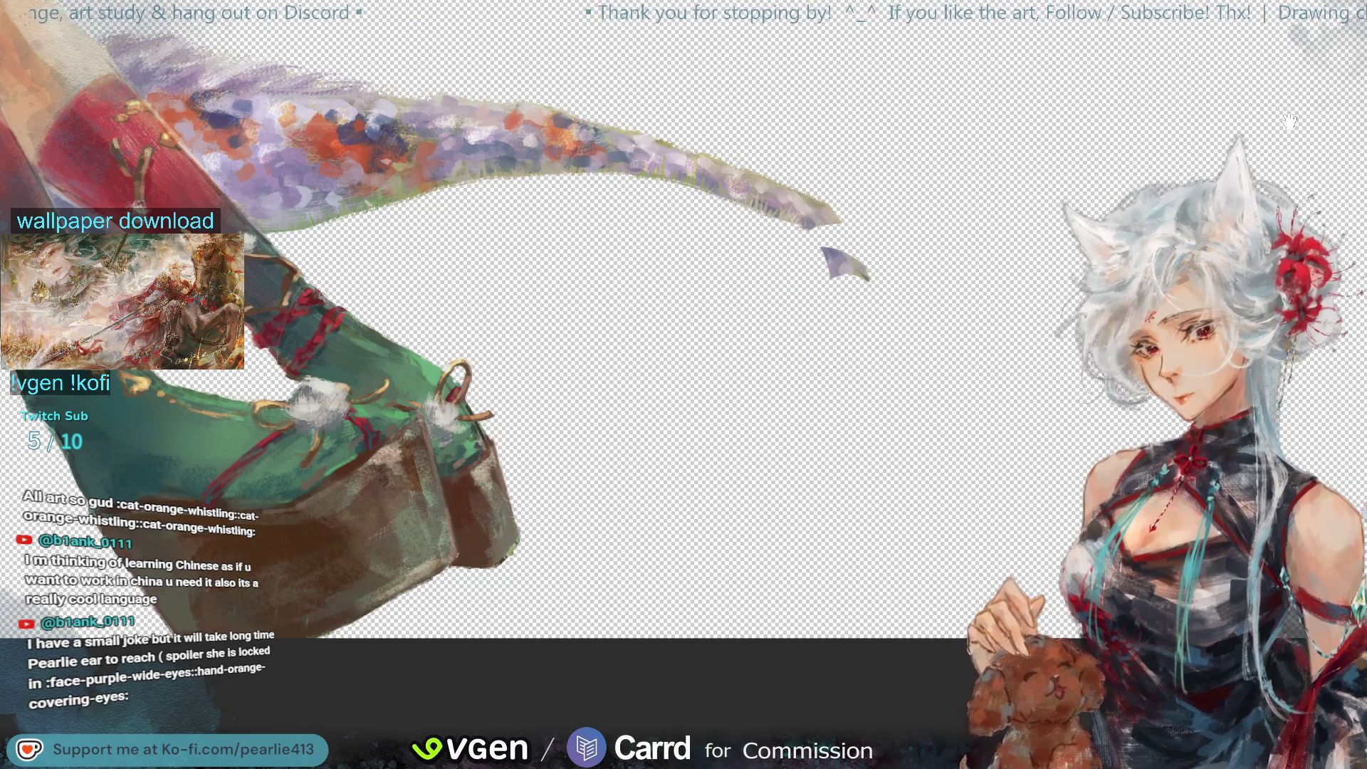
pyautogui.scroll(5, 1285, 122)
pyautogui.hscroll(-4, 1285, 122)
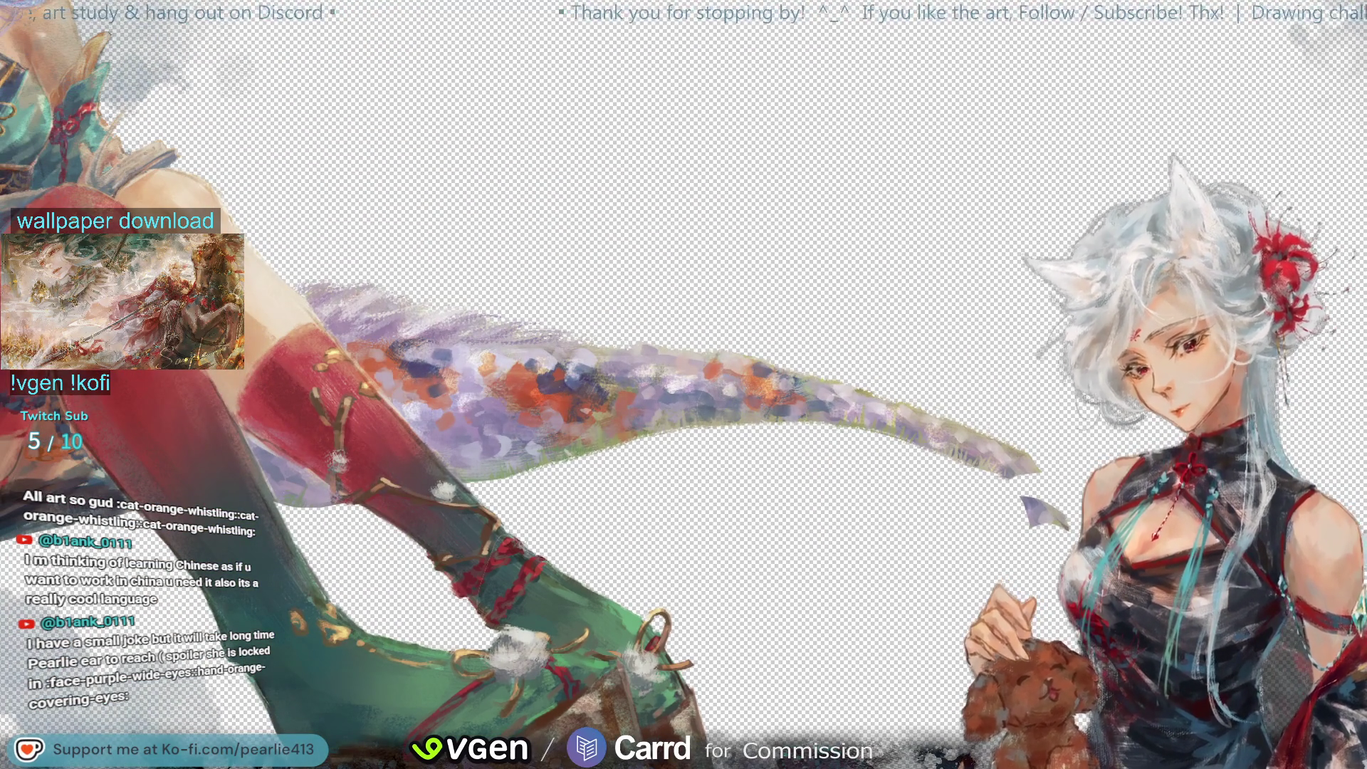
# Step: Compare with and without the long tail-tip stroke, leaving it removed
pyautogui.hotkey('ctrl', 'z')
pyautogui.hotkey('ctrl', 'y')
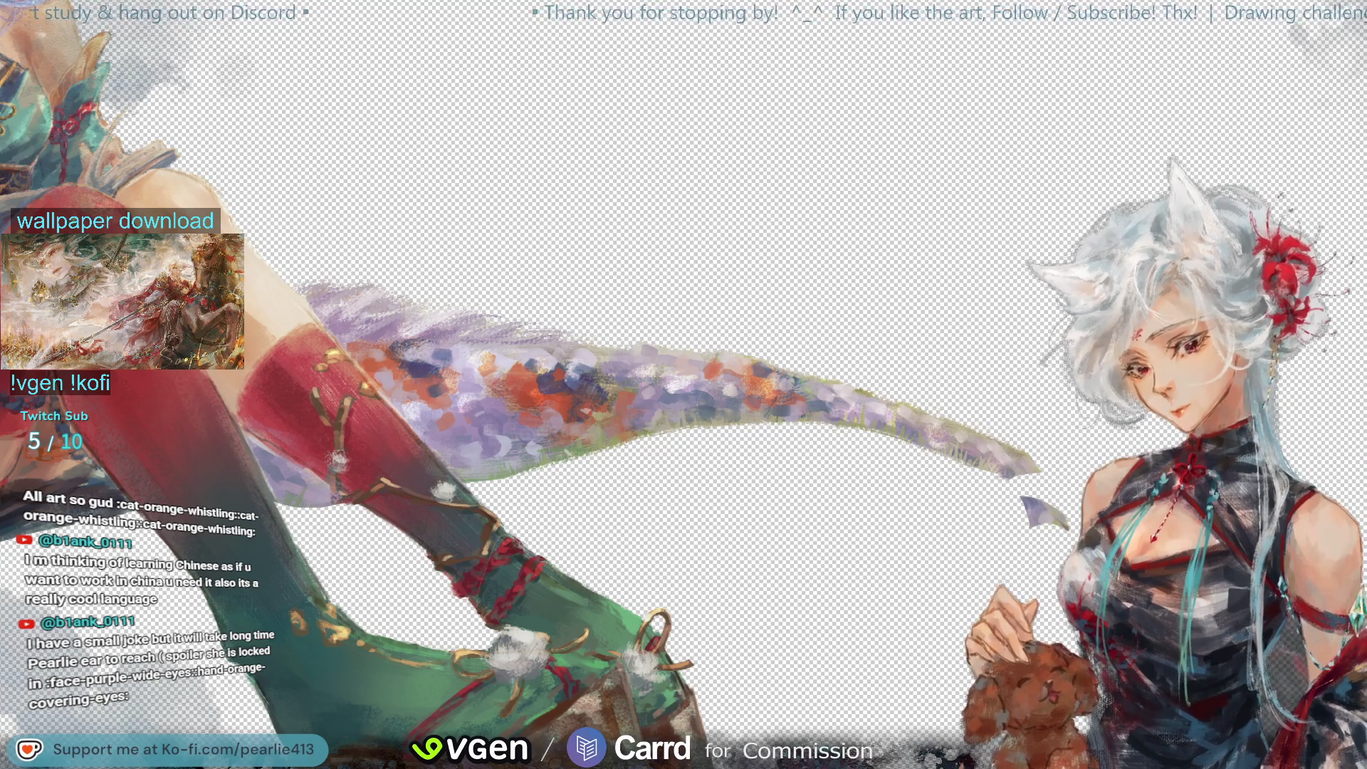
pyautogui.hotkey('ctrl', 'z')
pyautogui.hotkey('ctrl', 'y')
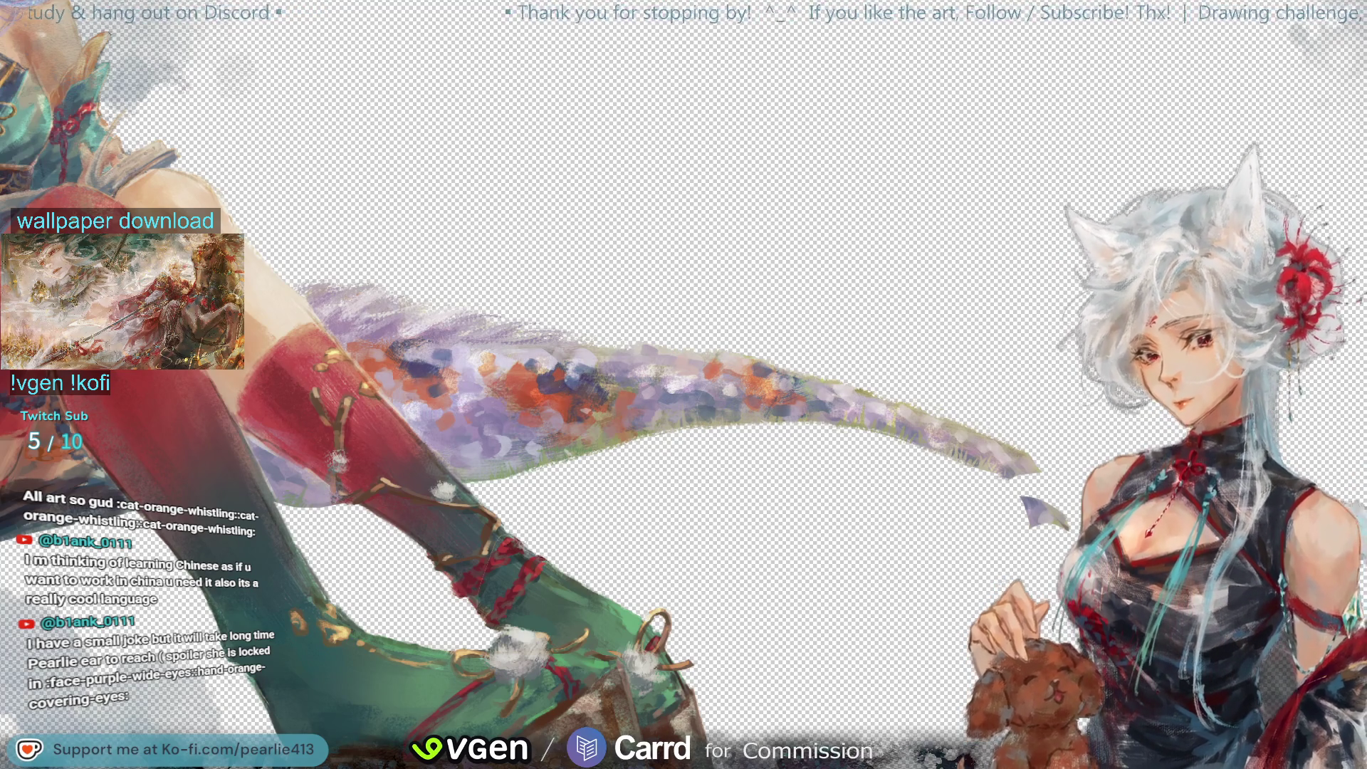
pyautogui.hotkey('ctrl', 'z')
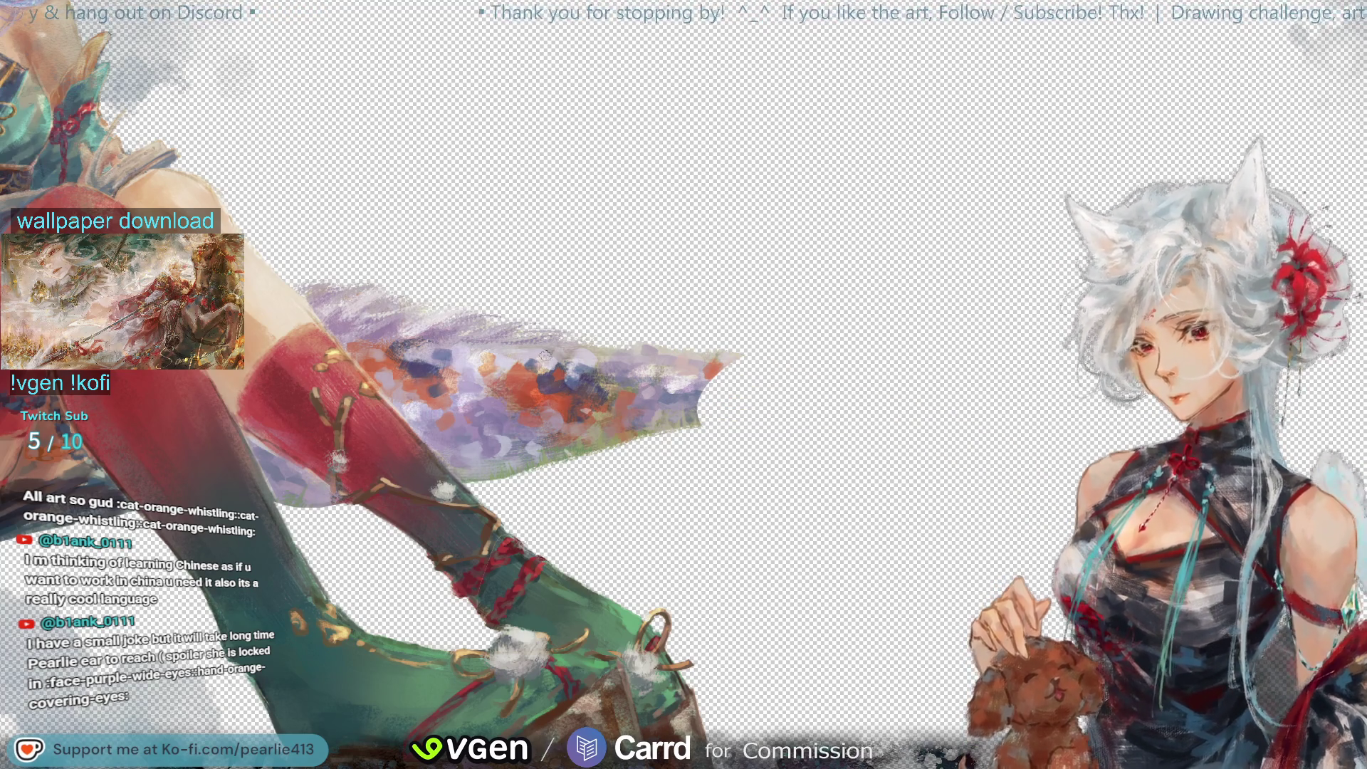
# Step: Eyedrop the orange and other colours from the tail and painting
pyautogui.keyDown('alt'); pyautogui.click(709, 378); pyautogui.keyUp('alt')
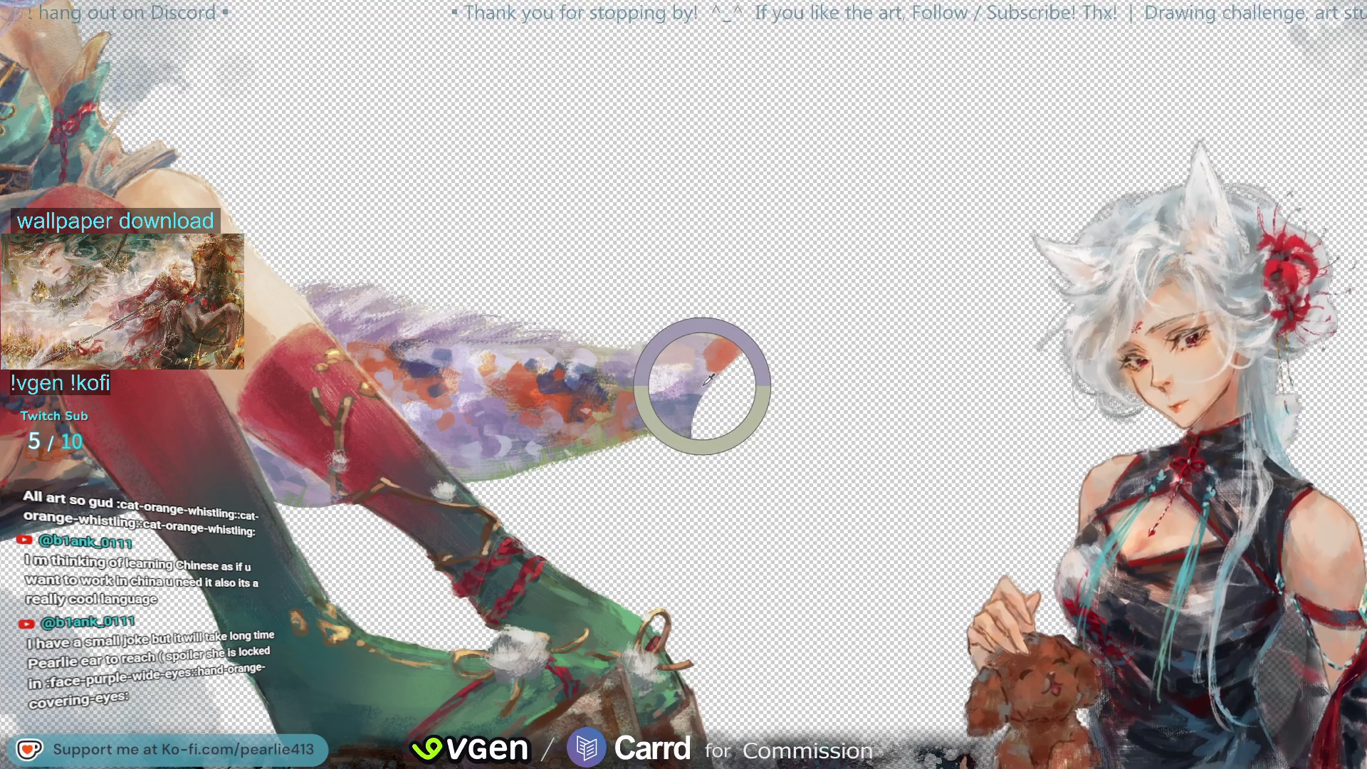
pyautogui.keyDown('alt'); pyautogui.click(701, 378); pyautogui.keyUp('alt')
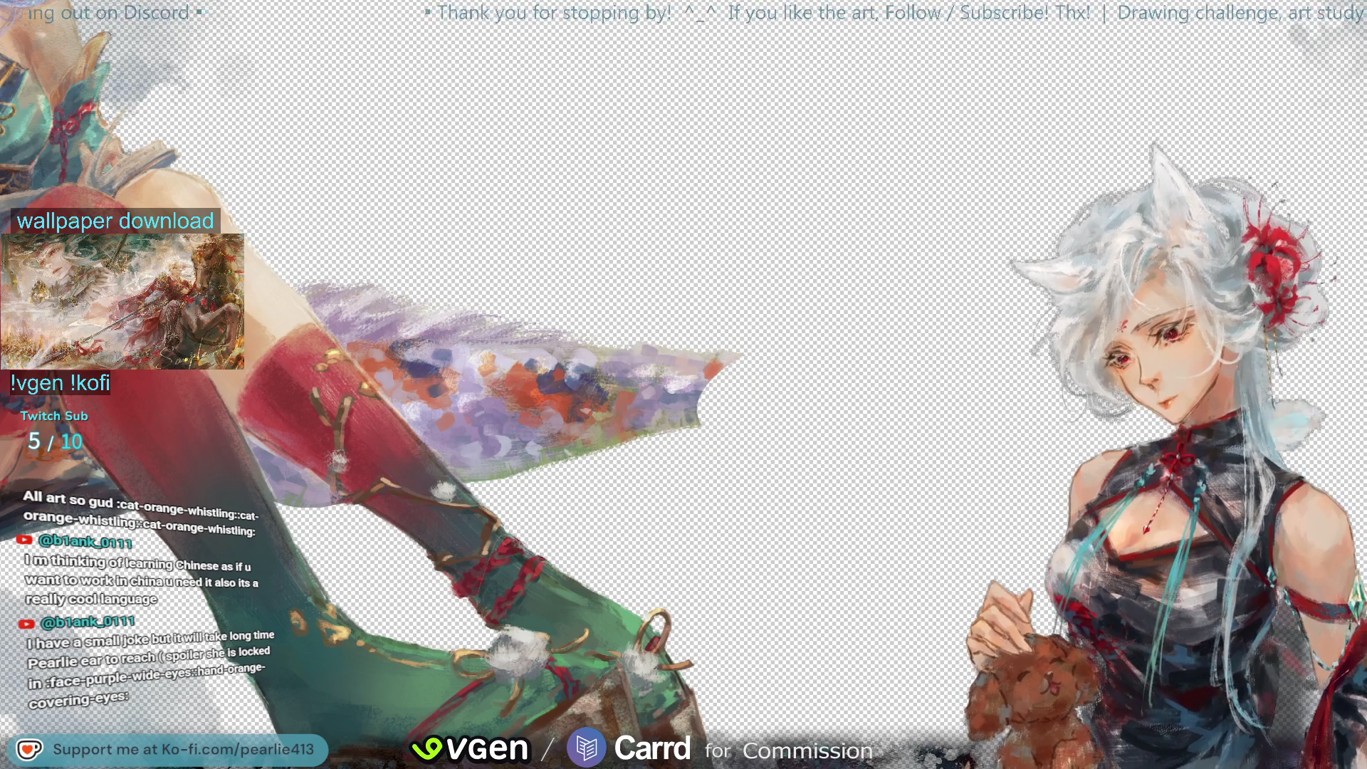
pyautogui.keyDown('alt'); pyautogui.click(721, 433); pyautogui.keyUp('alt')
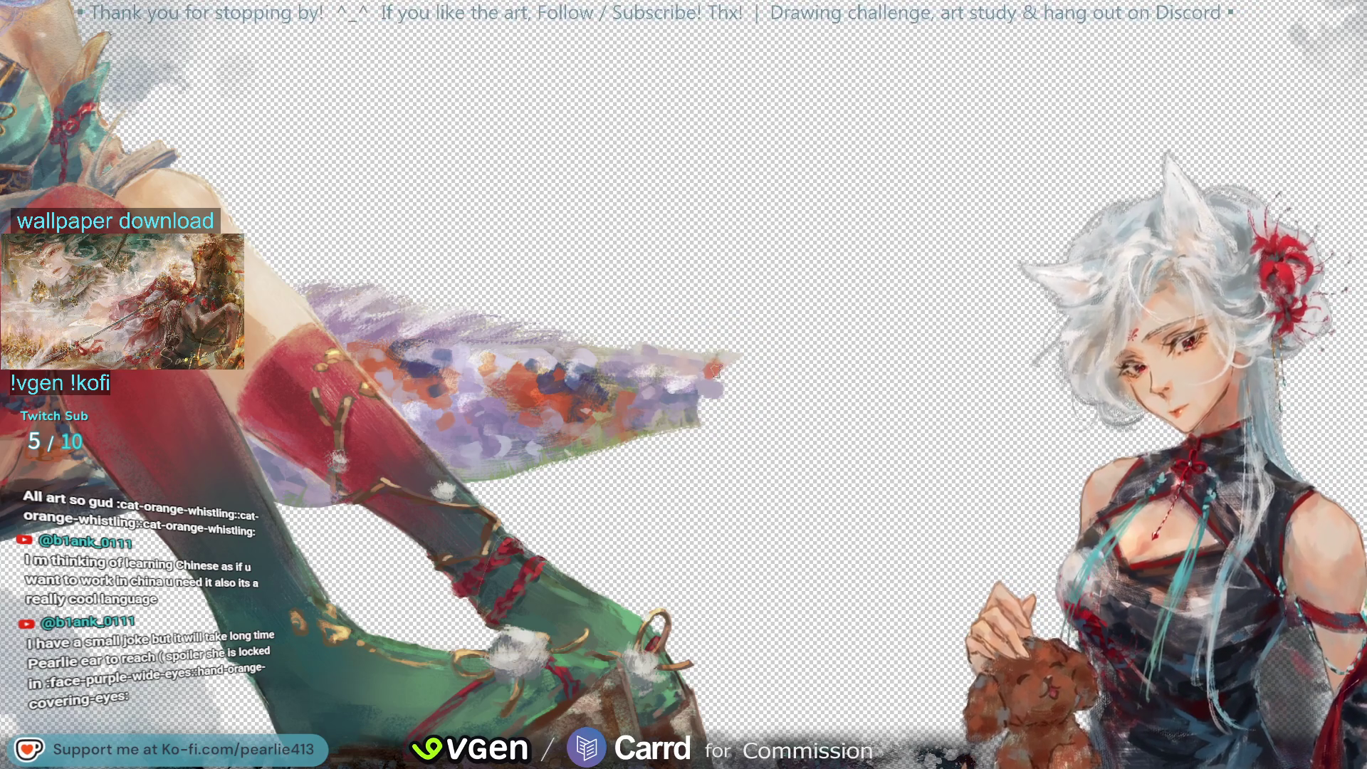
# Step: Sample red, orange and purple tail colours and paint purple-grey dabs at the shortened tip
pyautogui.click(729, 371)
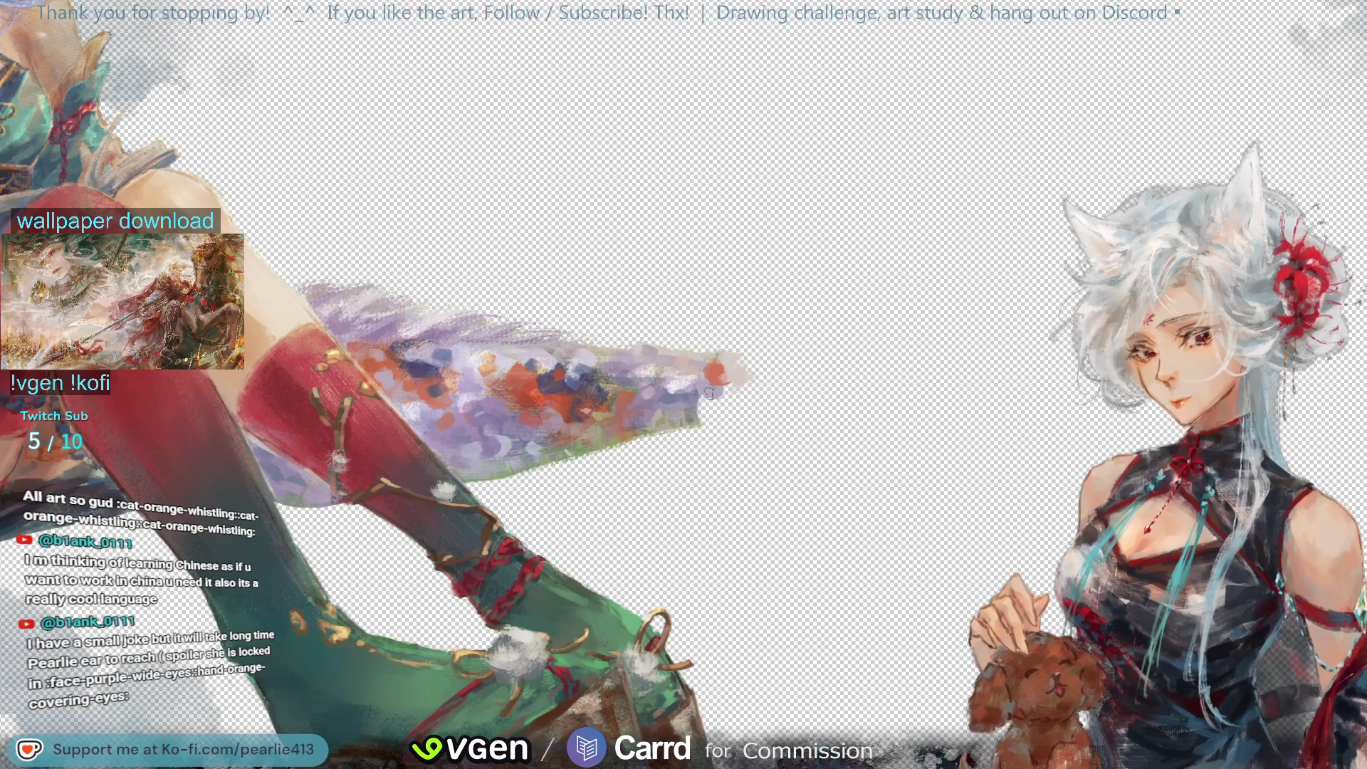
pyautogui.moveTo(730, 417)
pyautogui.mouseDown()
pyautogui.moveTo(709, 420)
pyautogui.moveTo(743, 407)
pyautogui.mouseUp()
pyautogui.click(694, 398)
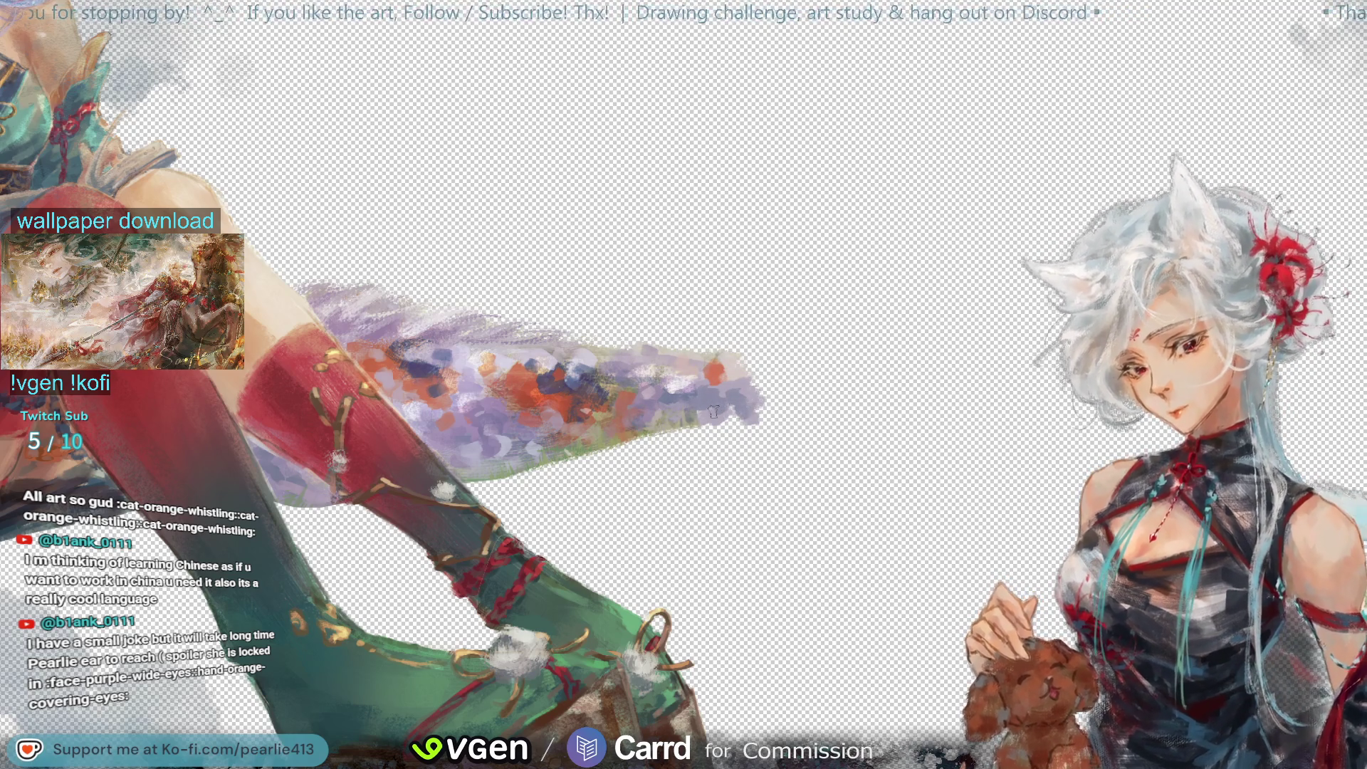
pyautogui.click(746, 390)
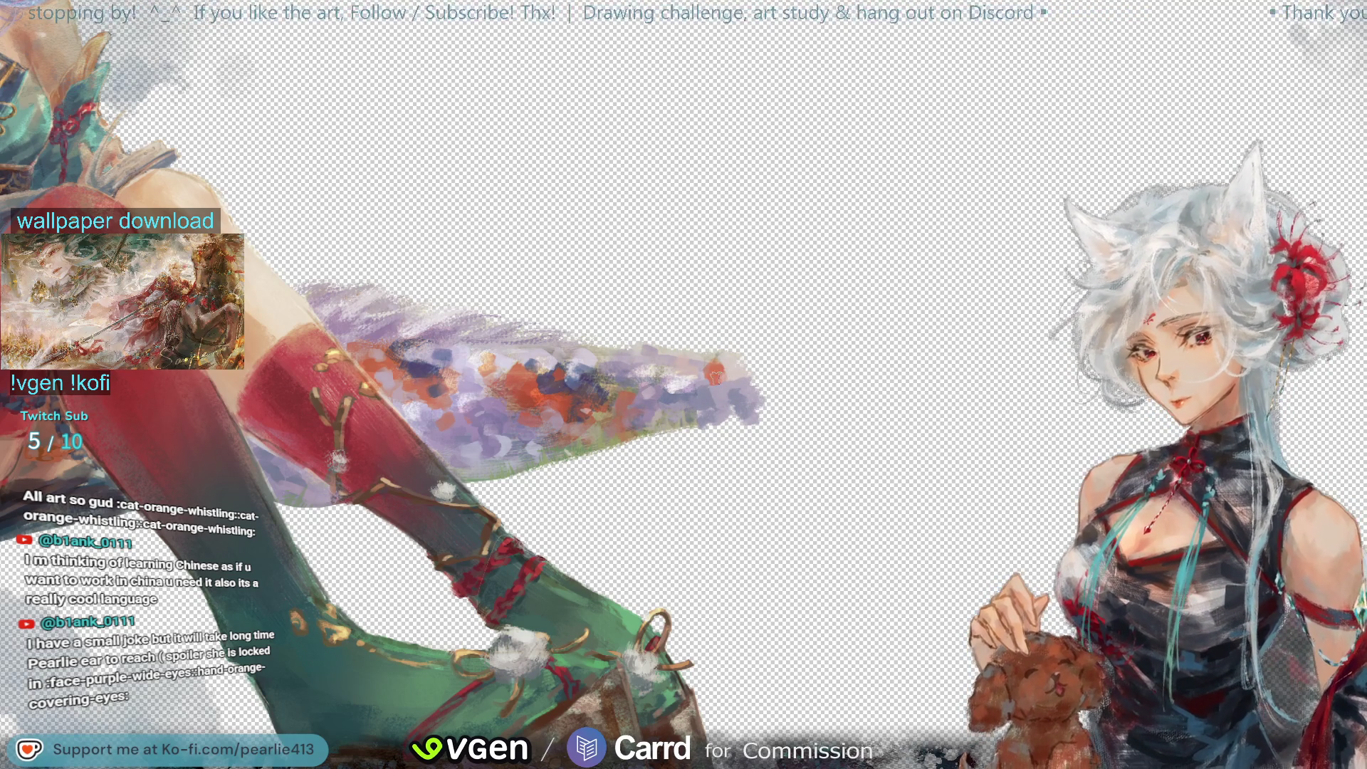
pyautogui.click(724, 386)
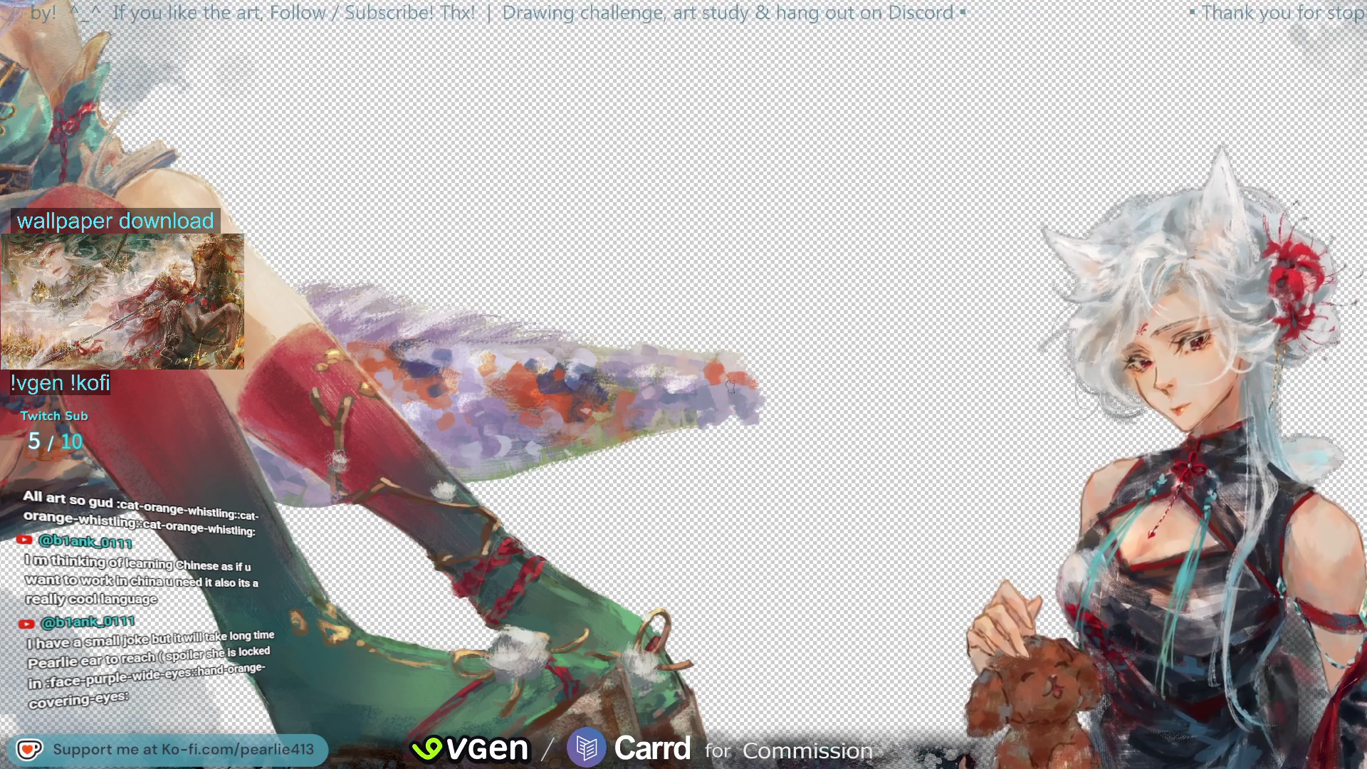
pyautogui.click(696, 368)
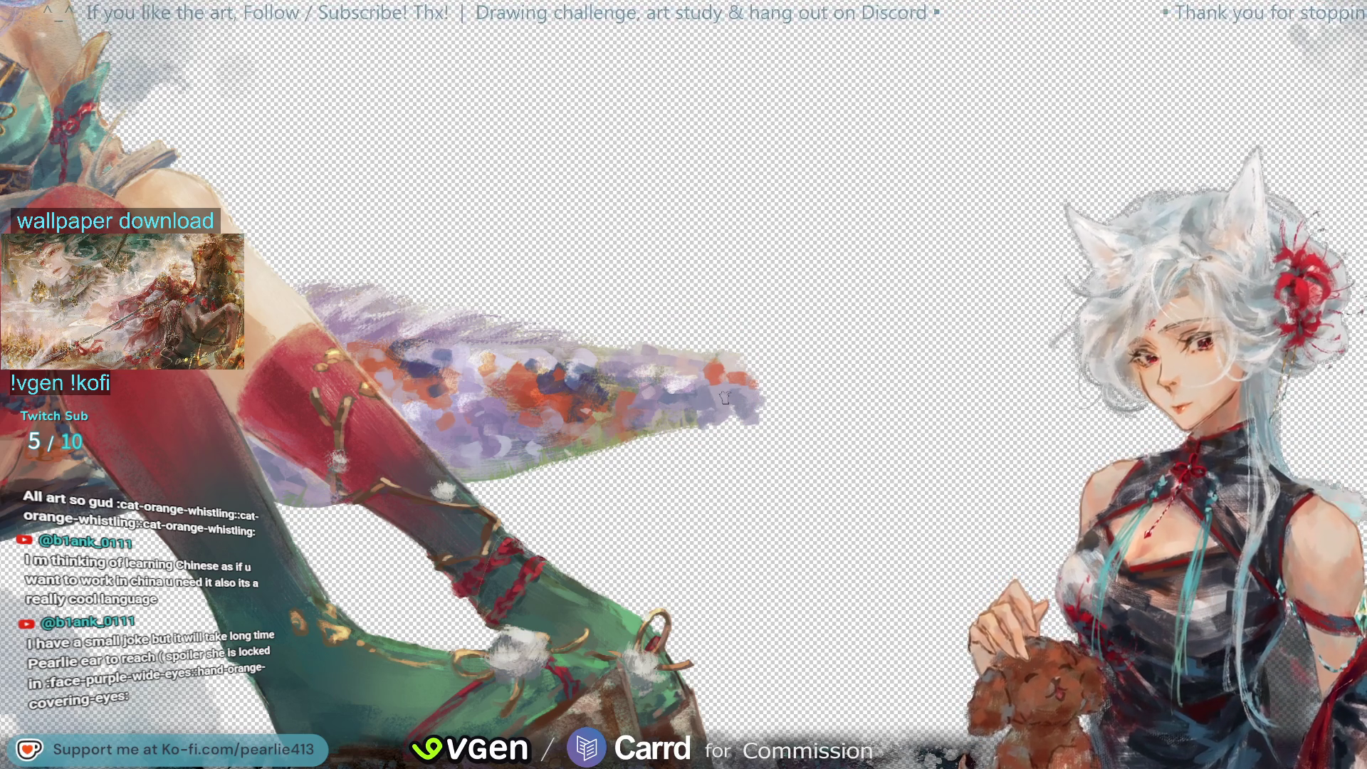
pyautogui.click(667, 410)
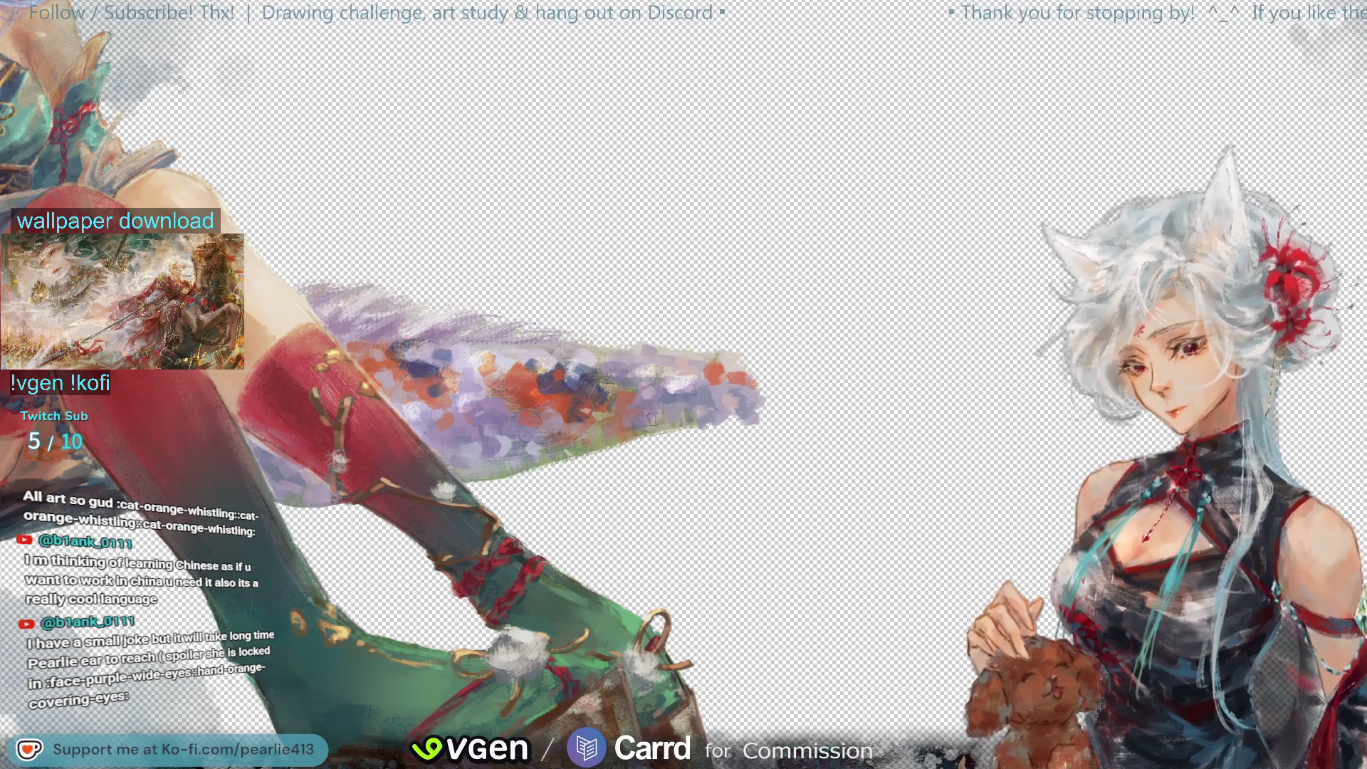
pyautogui.click(688, 392)
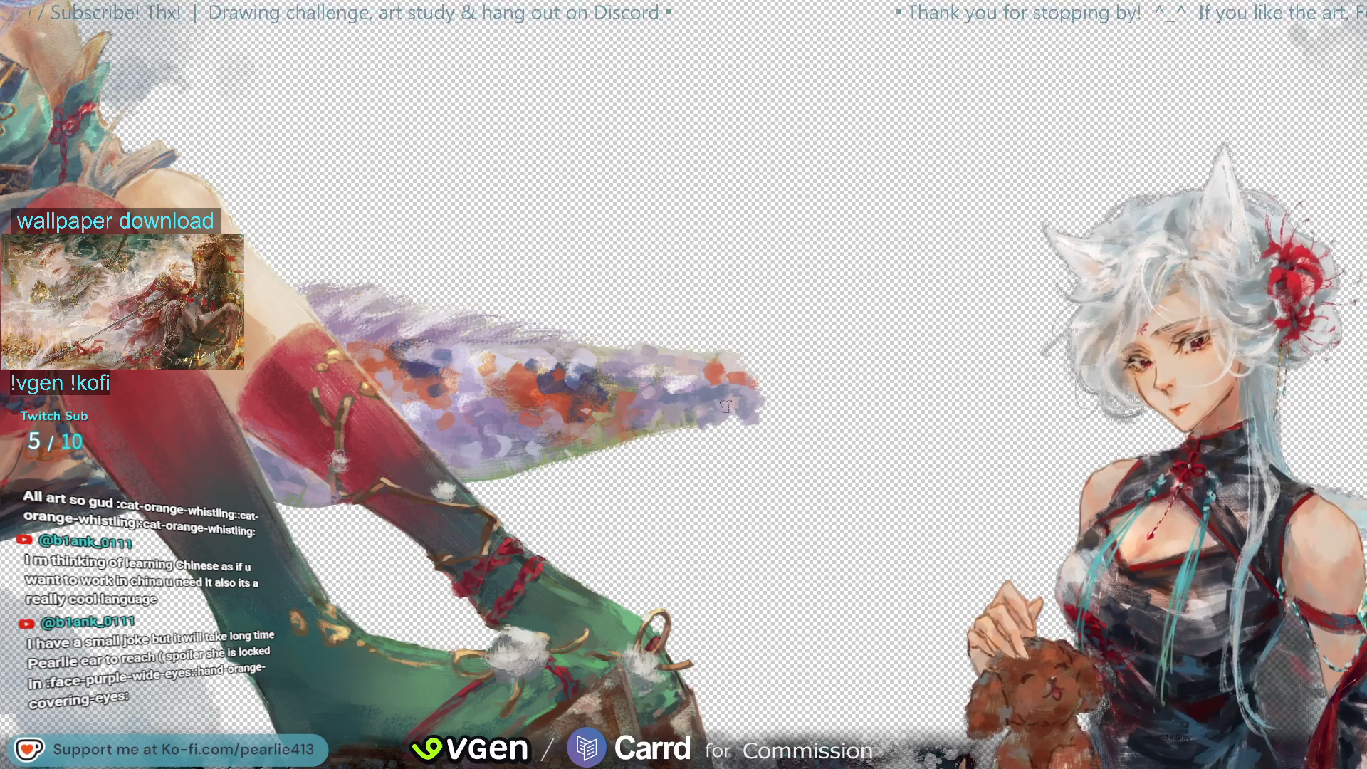
pyautogui.hotkey('ctrl', '-')
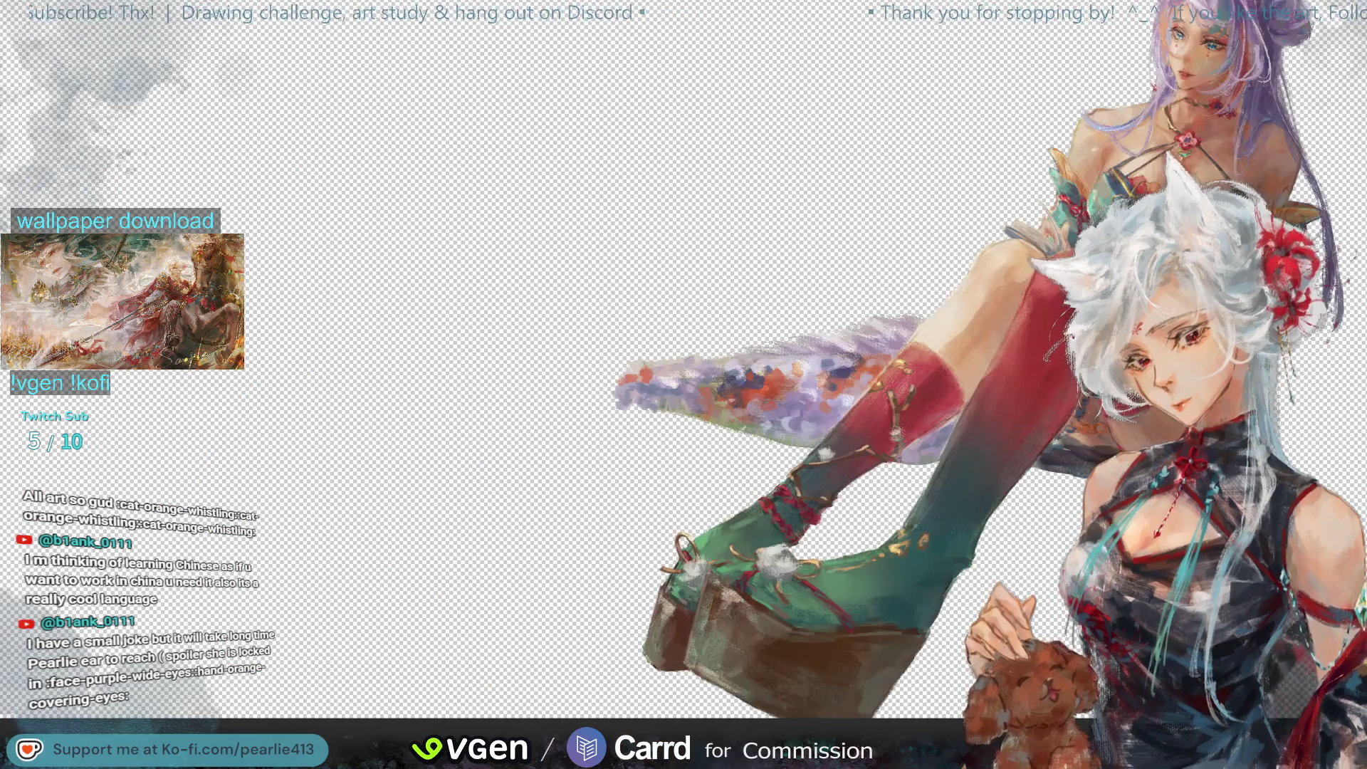
pyautogui.hotkey('ctrl', 'y')
pyautogui.hotkey('ctrl', 'z')
pyautogui.hotkey('ctrl', 'y')
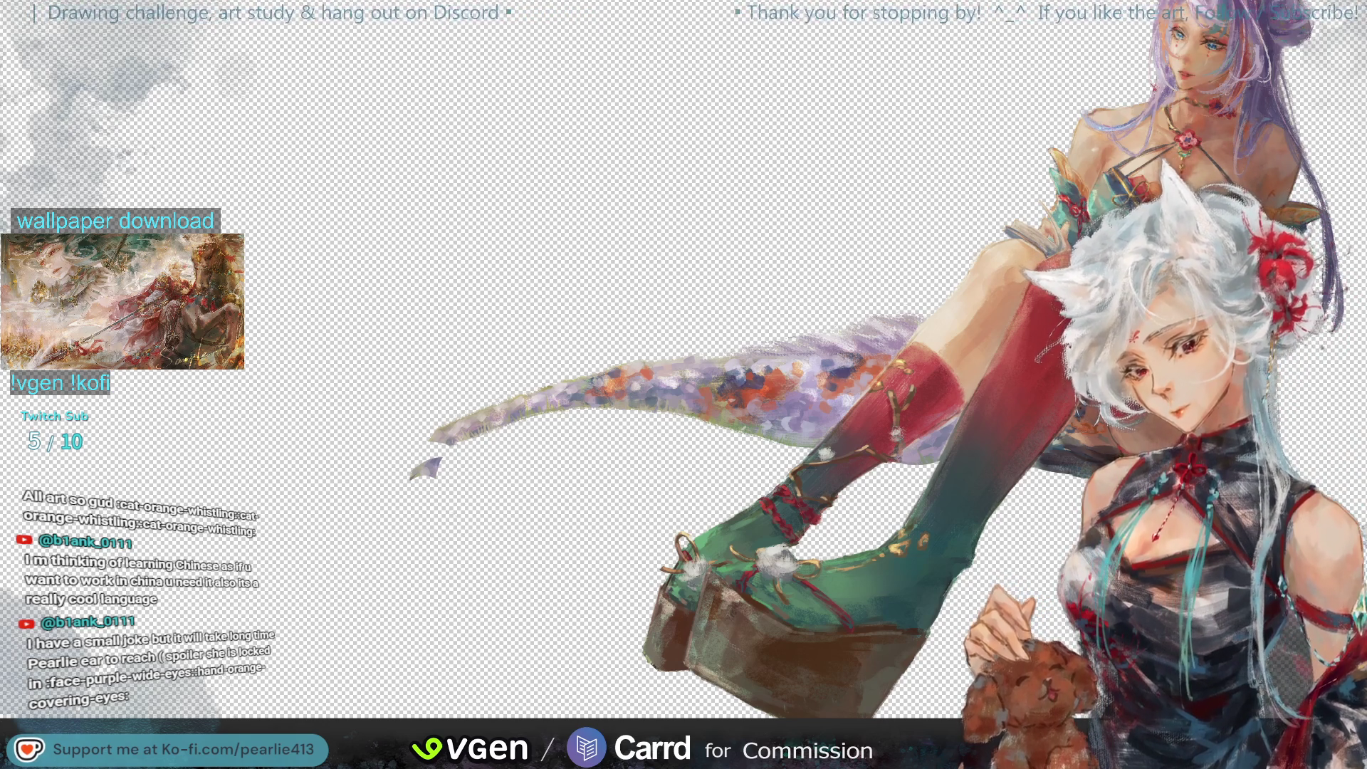
pyautogui.hotkey('ctrl', 'z')
pyautogui.hotkey('ctrl', 'y')
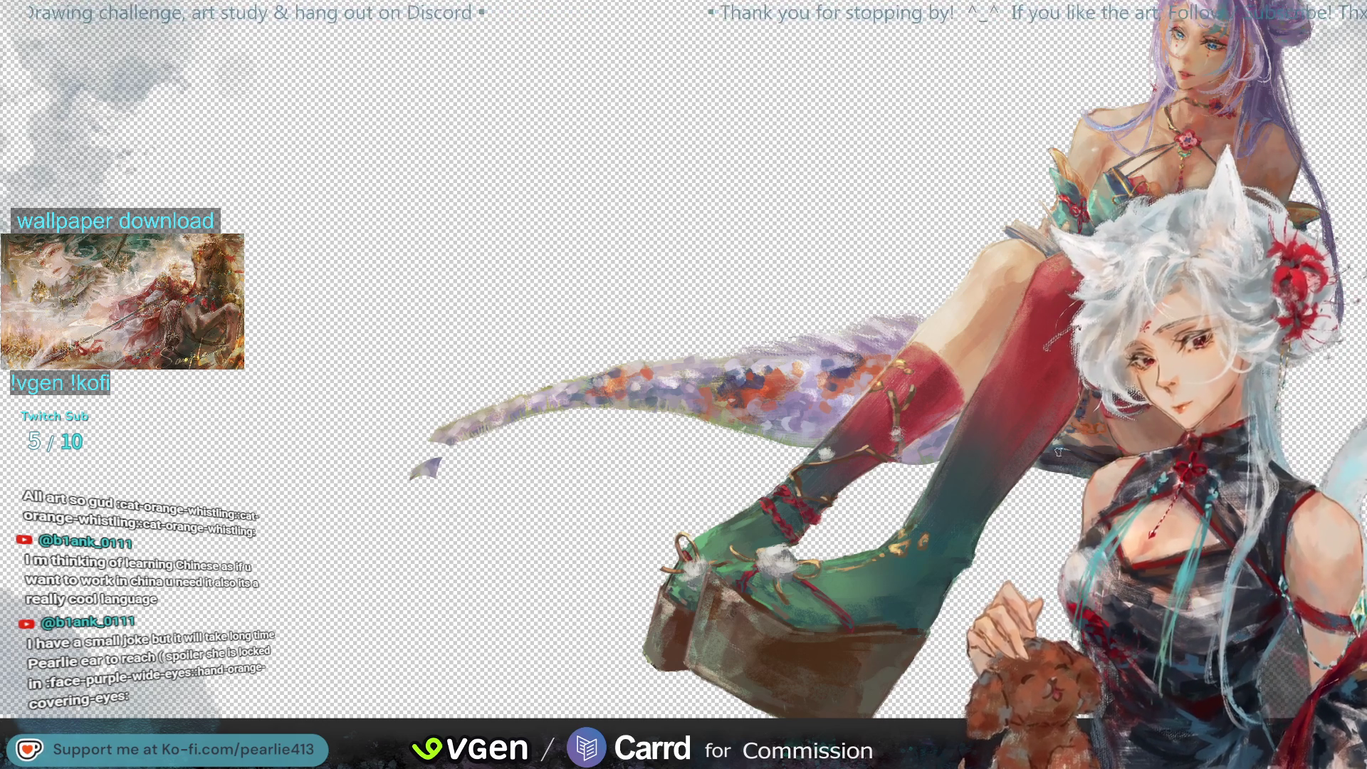
pyautogui.hotkey('ctrl', 'z')
pyautogui.click(630, 382)
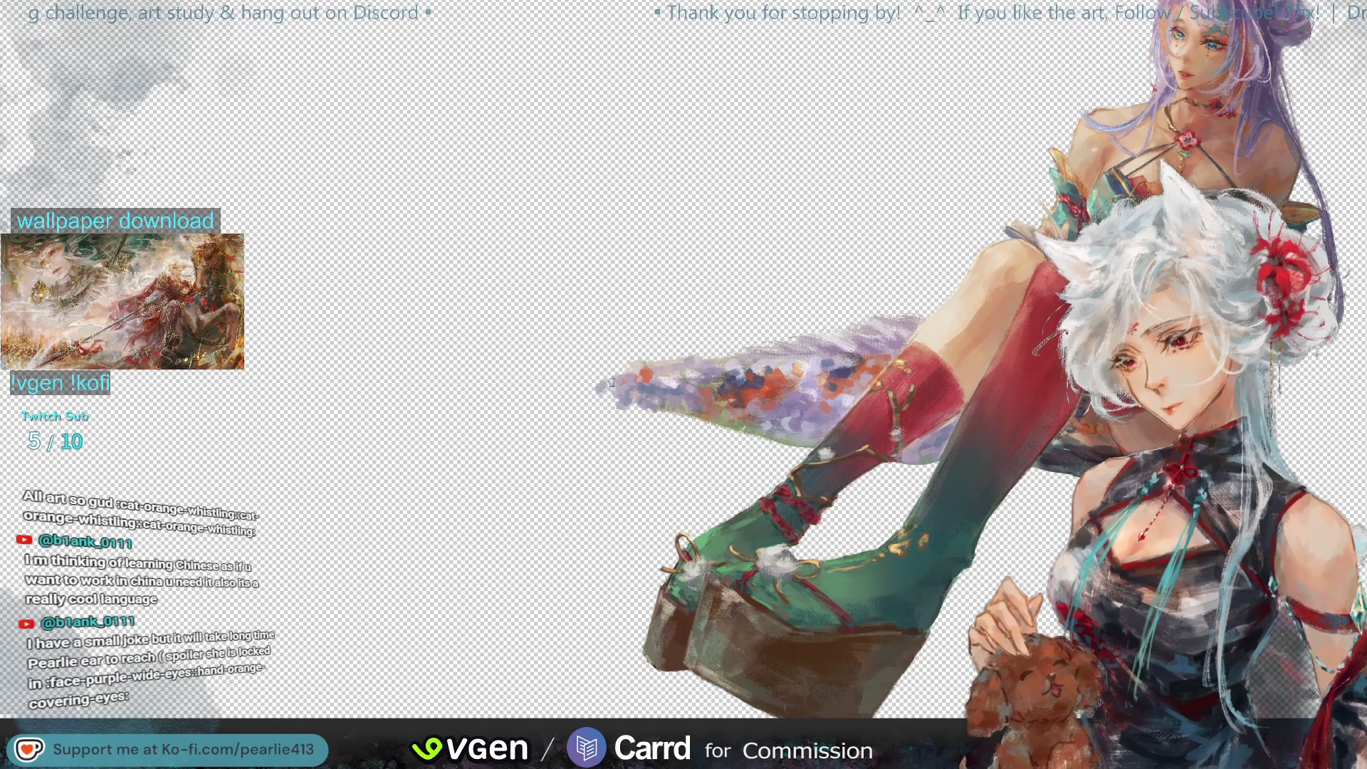
pyautogui.click(628, 384)
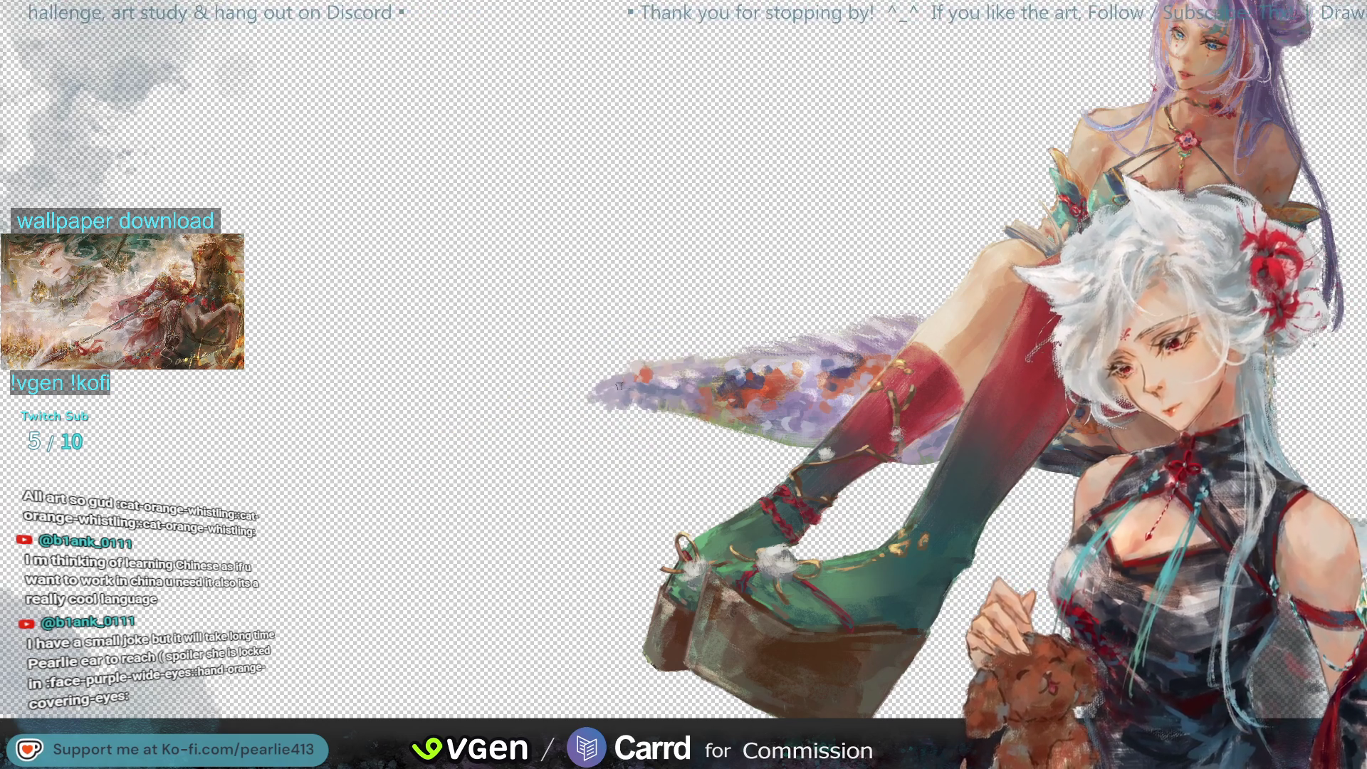
# Step: Sample the tail's purples, paint a stroke extending the tail leftward, then undo it
pyautogui.click(655, 360)
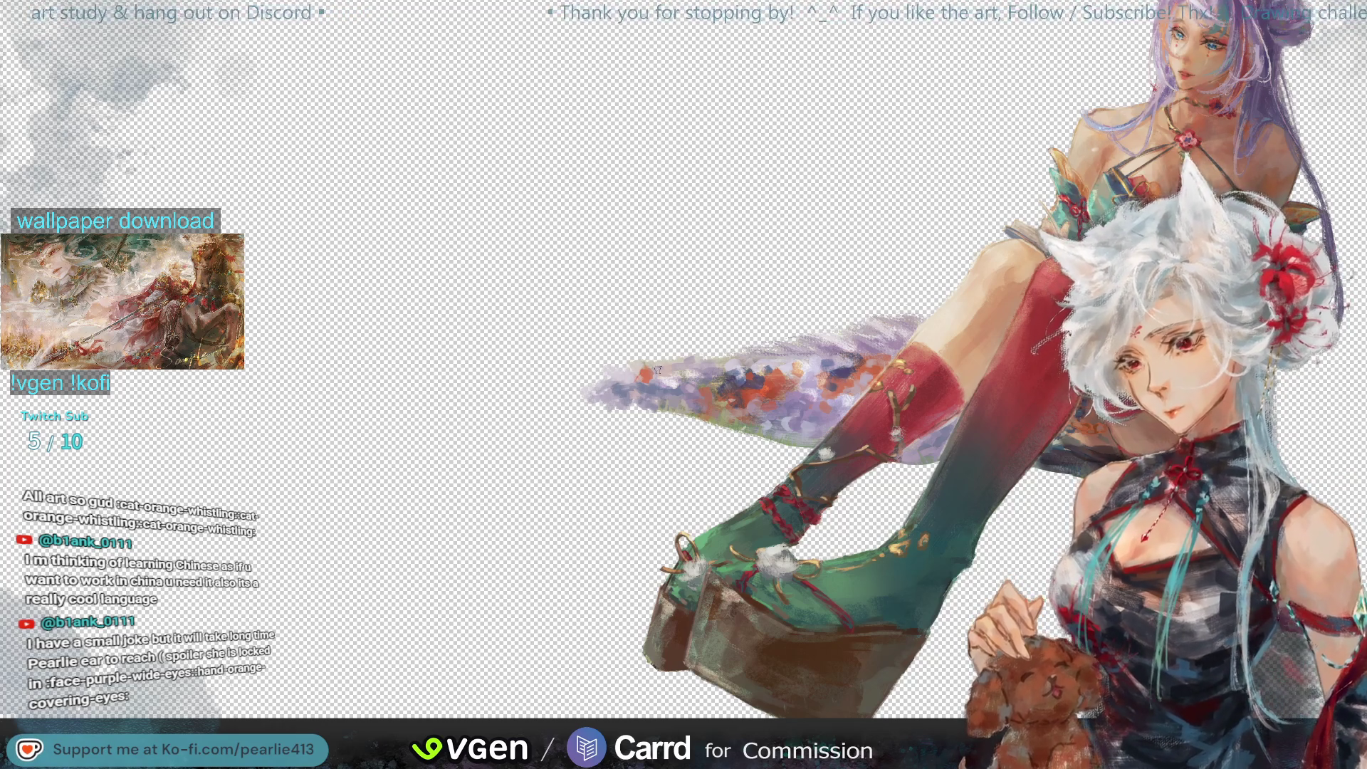
pyautogui.click(631, 366)
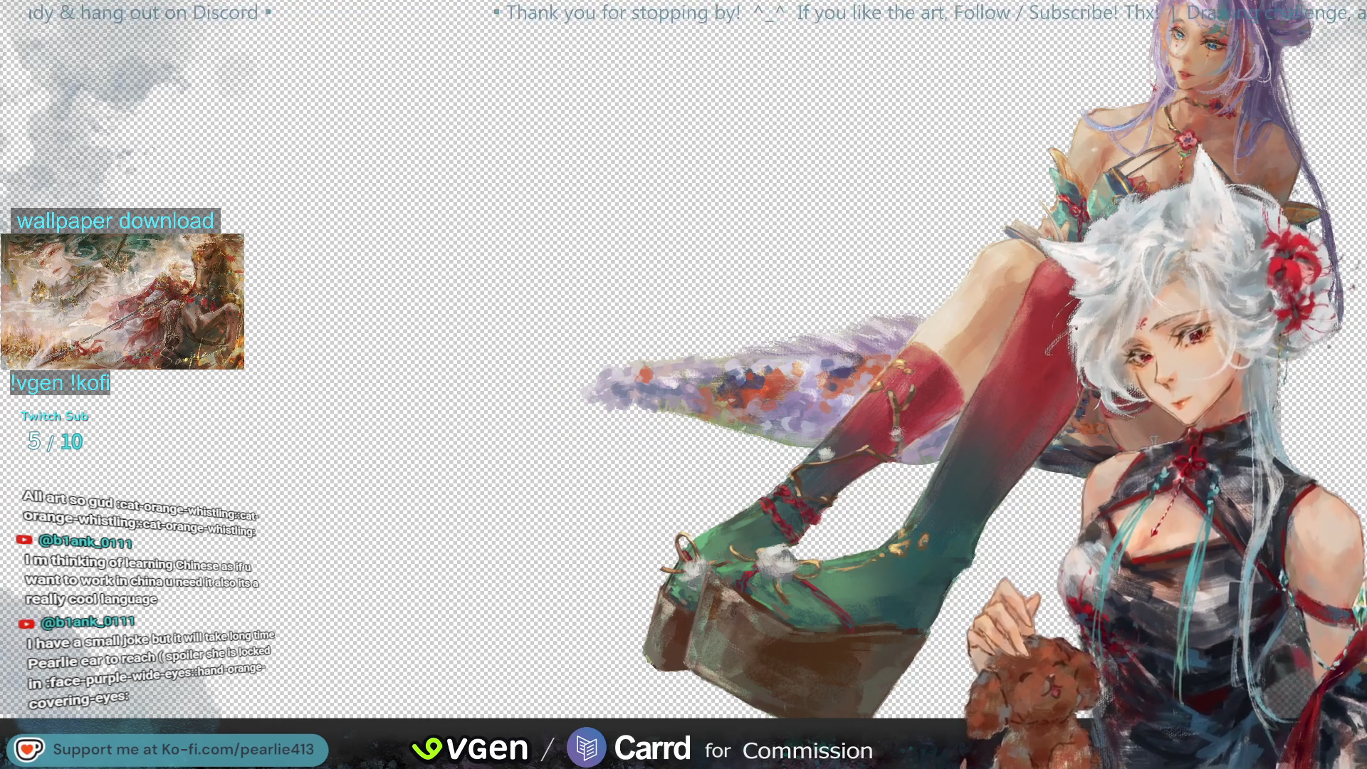
pyautogui.moveTo(631, 369); pyautogui.dragTo(424, 473)
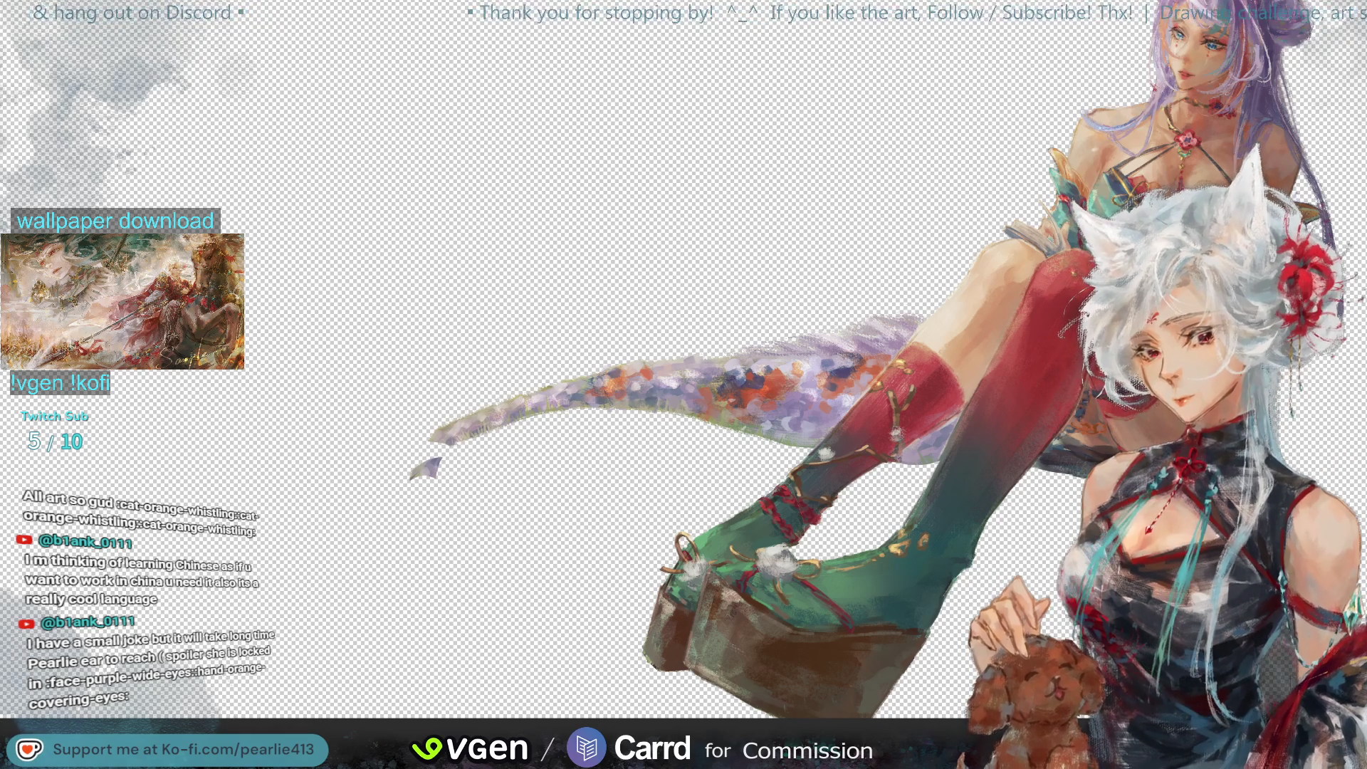
pyautogui.hotkey('ctrl', 'z')
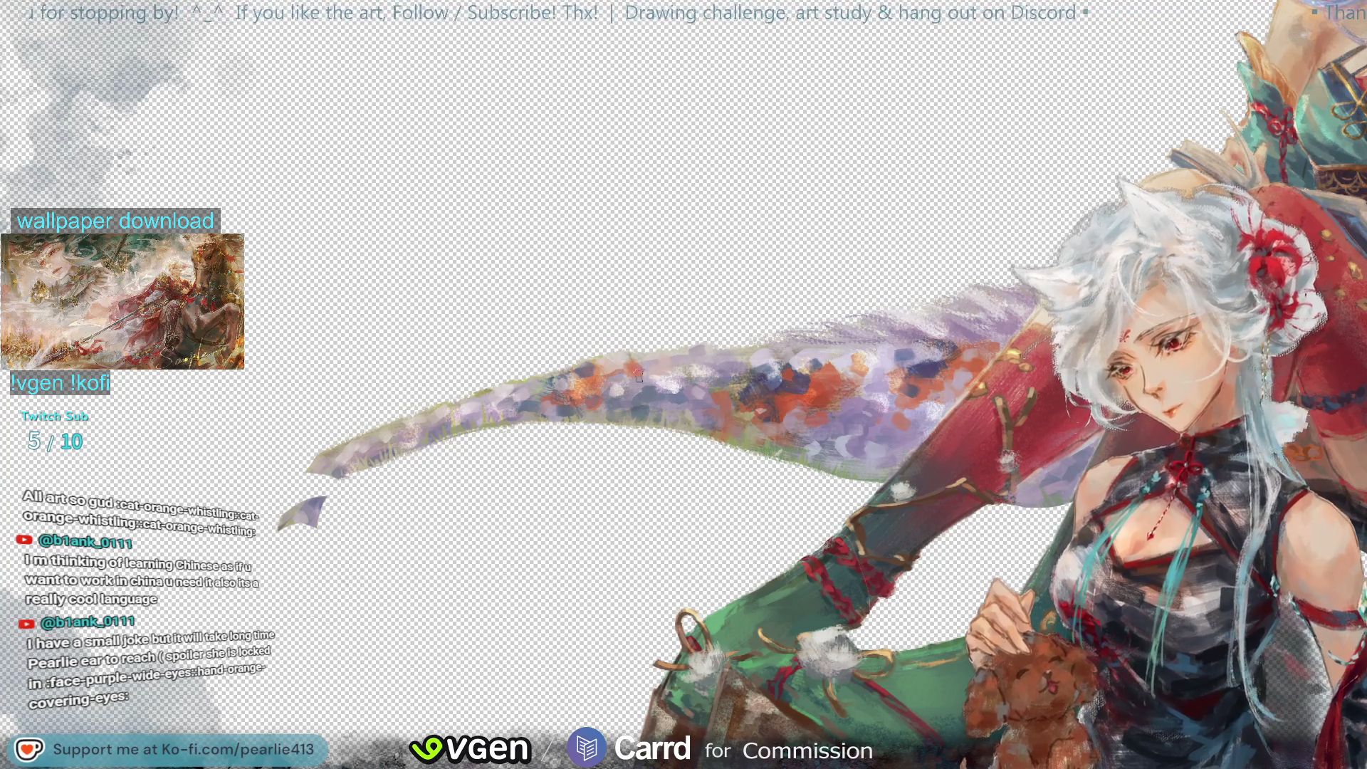
# Step: Sample tail colours, undo the last stroke, and repaint the purple-orange tail texture toward the body
pyautogui.click(626, 366)
pyautogui.click(629, 377)
pyautogui.click(651, 394)
pyautogui.click(665, 403)
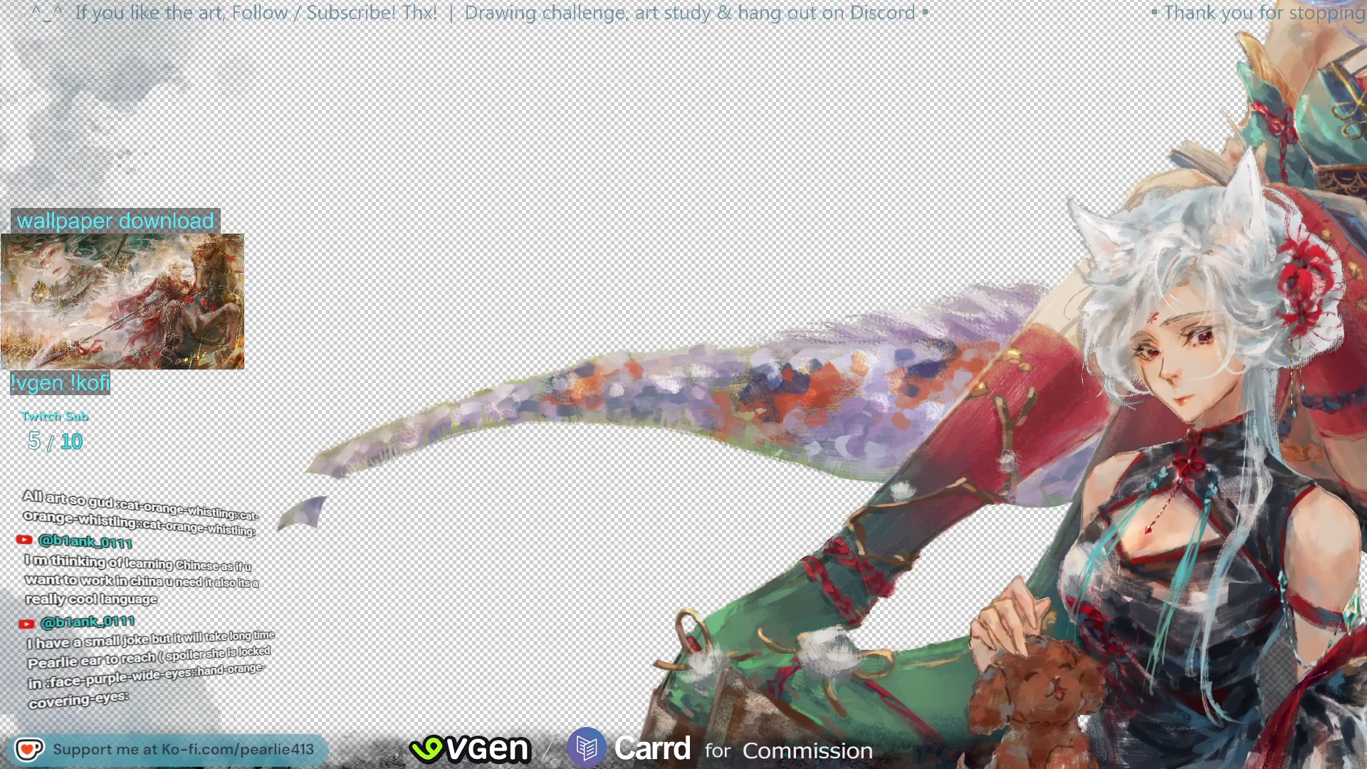
pyautogui.hotkey('ctrl', 'z')
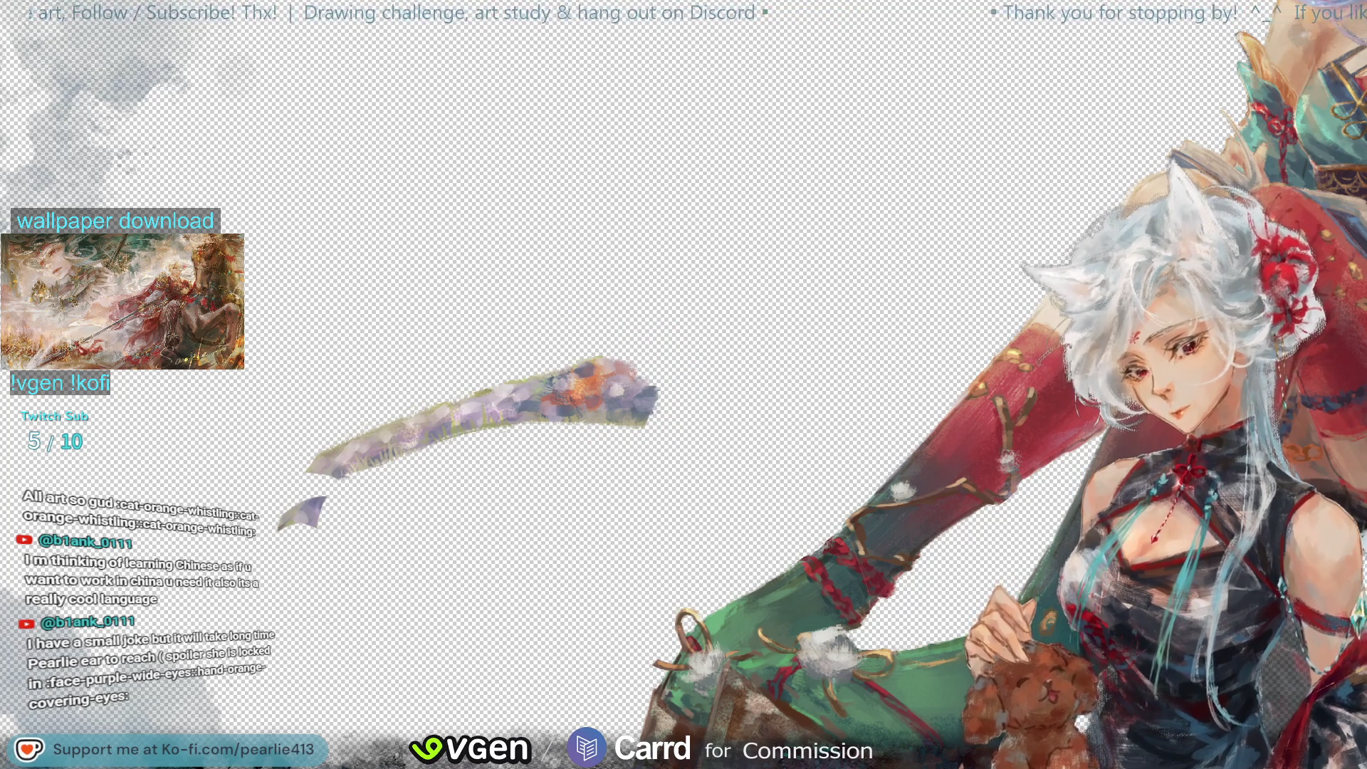
pyautogui.moveTo(647, 402); pyautogui.dragTo(1036, 299)
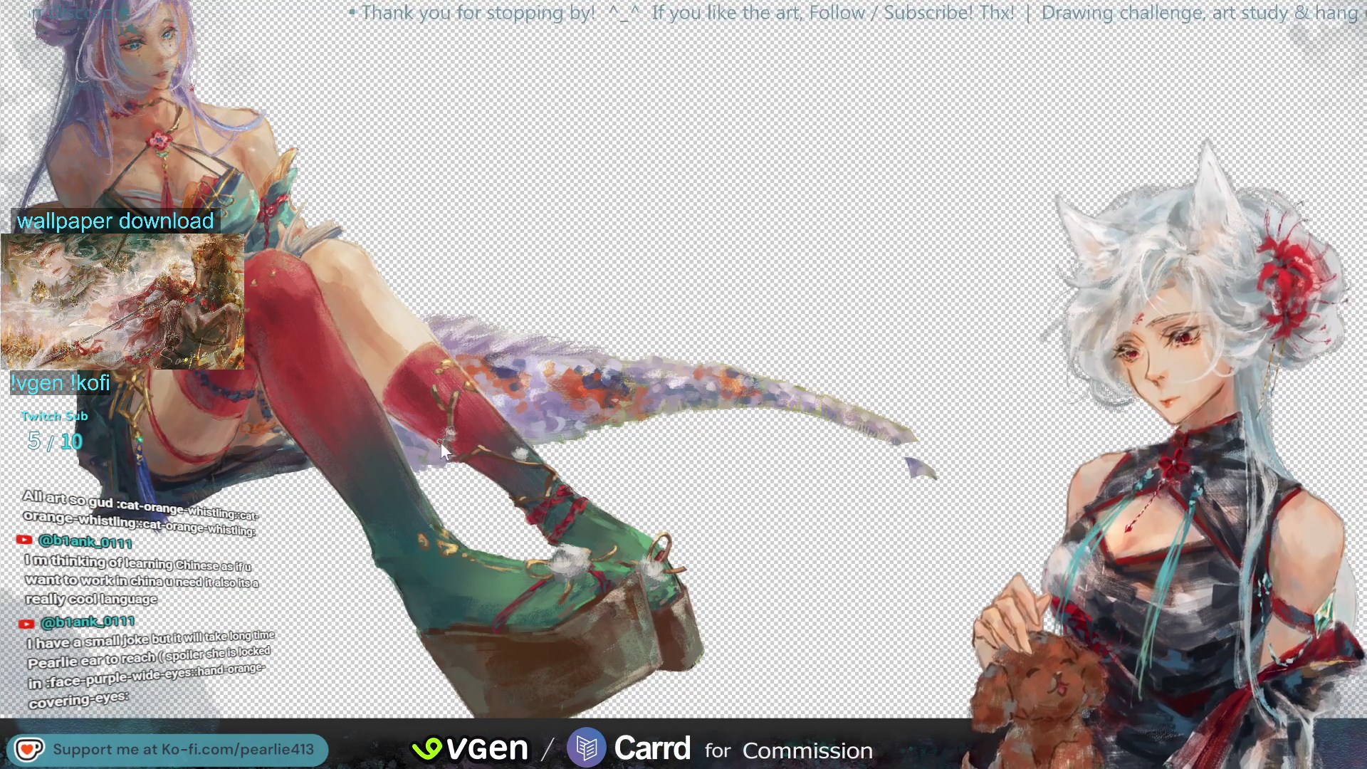
pyautogui.click(415, 459)
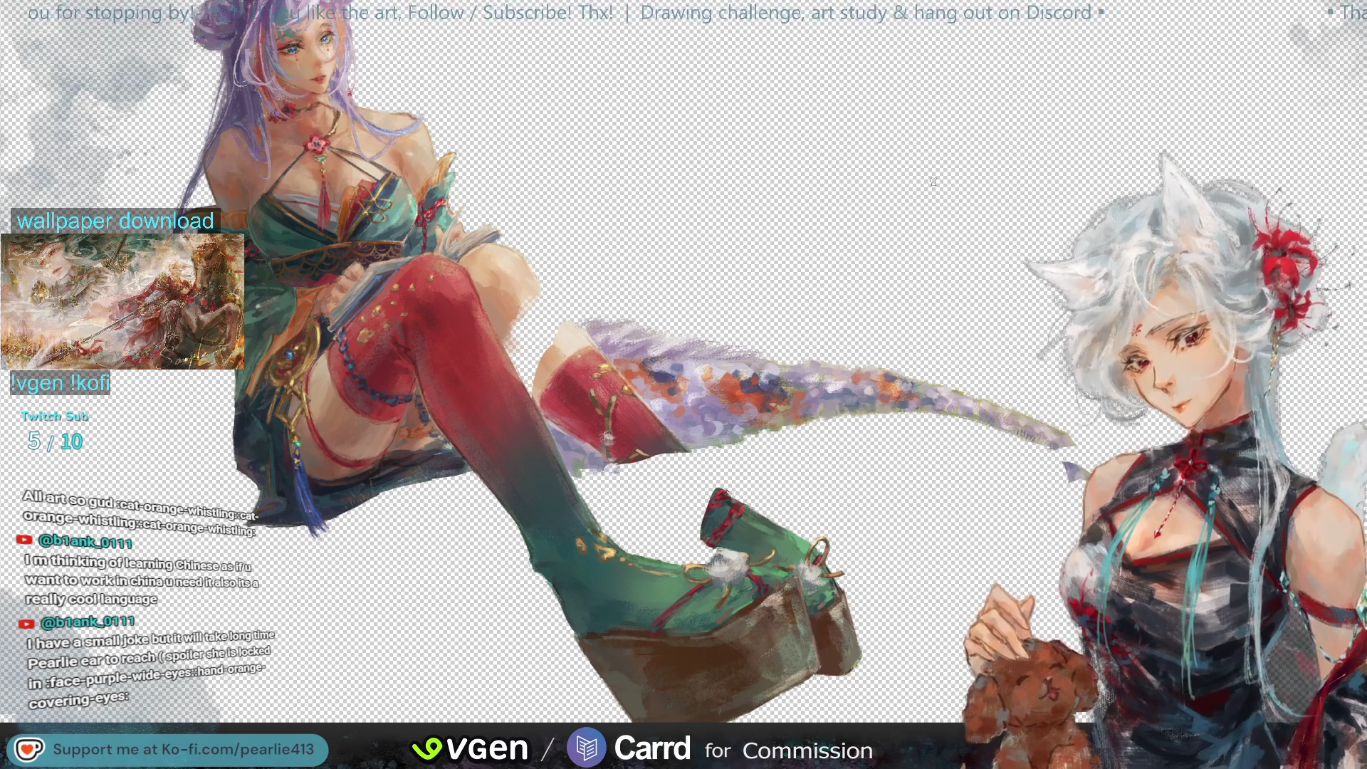
# Step: Paint pale lavender over the top of the red stocking
pyautogui.click(583, 424)
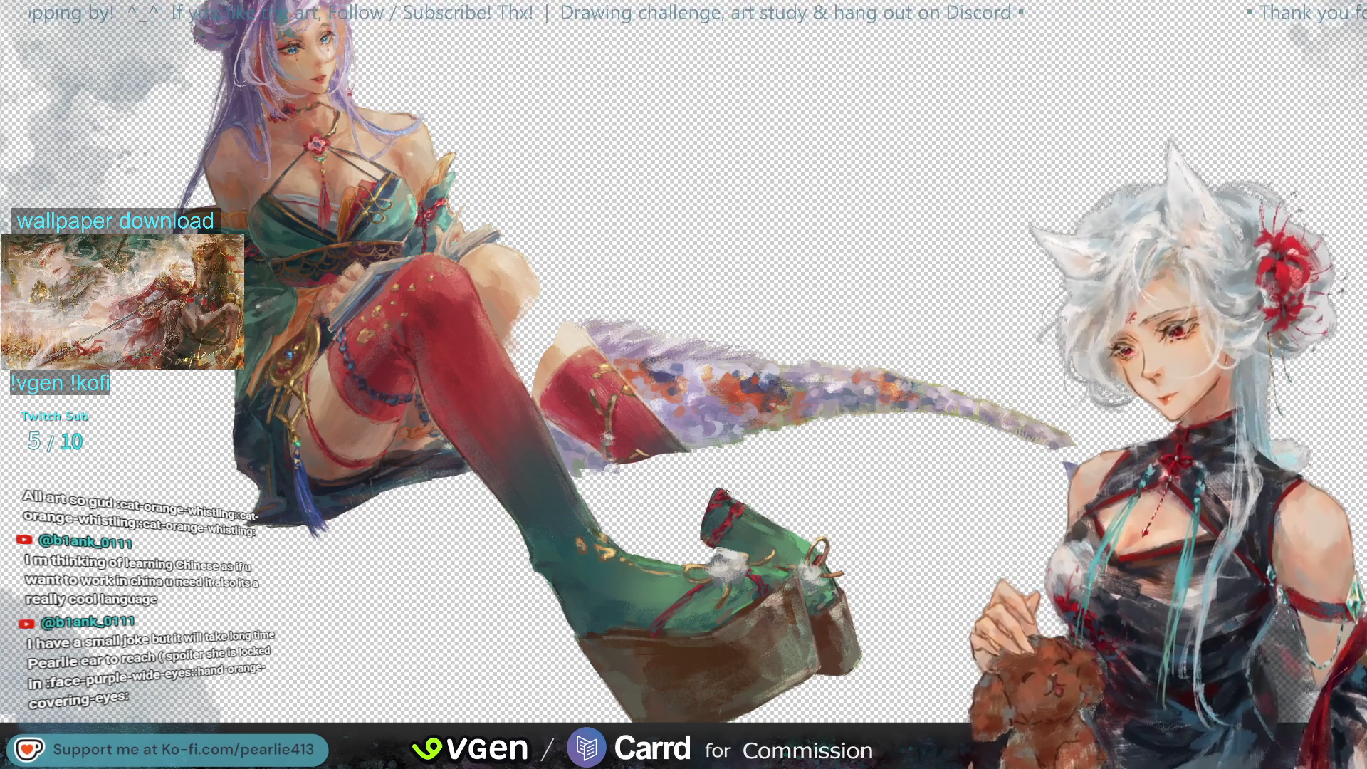
pyautogui.moveTo(569, 416)
pyautogui.mouseDown()
pyautogui.moveTo(548, 342)
pyautogui.moveTo(566, 436)
pyautogui.moveTo(598, 427)
pyautogui.mouseUp()
pyautogui.moveTo(544, 345)
pyautogui.mouseDown()
pyautogui.moveTo(594, 442)
pyautogui.moveTo(640, 436)
pyautogui.moveTo(620, 377)
pyautogui.moveTo(658, 456)
pyautogui.mouseUp()
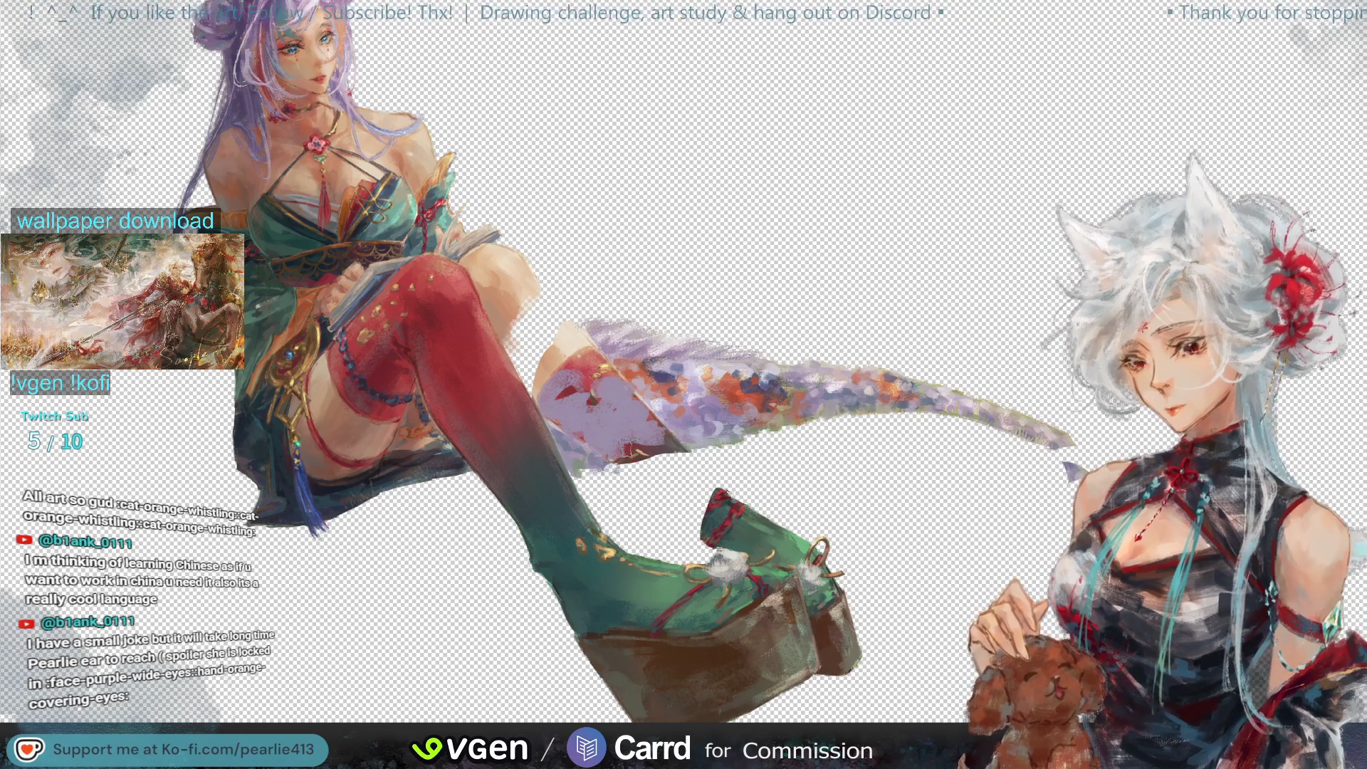
# Step: Sample stocking reds, lighten the stocking where it meets the tail, and dab peach near the knee
pyautogui.keyDown('alt'); pyautogui.click(611, 361); pyautogui.keyUp('alt')
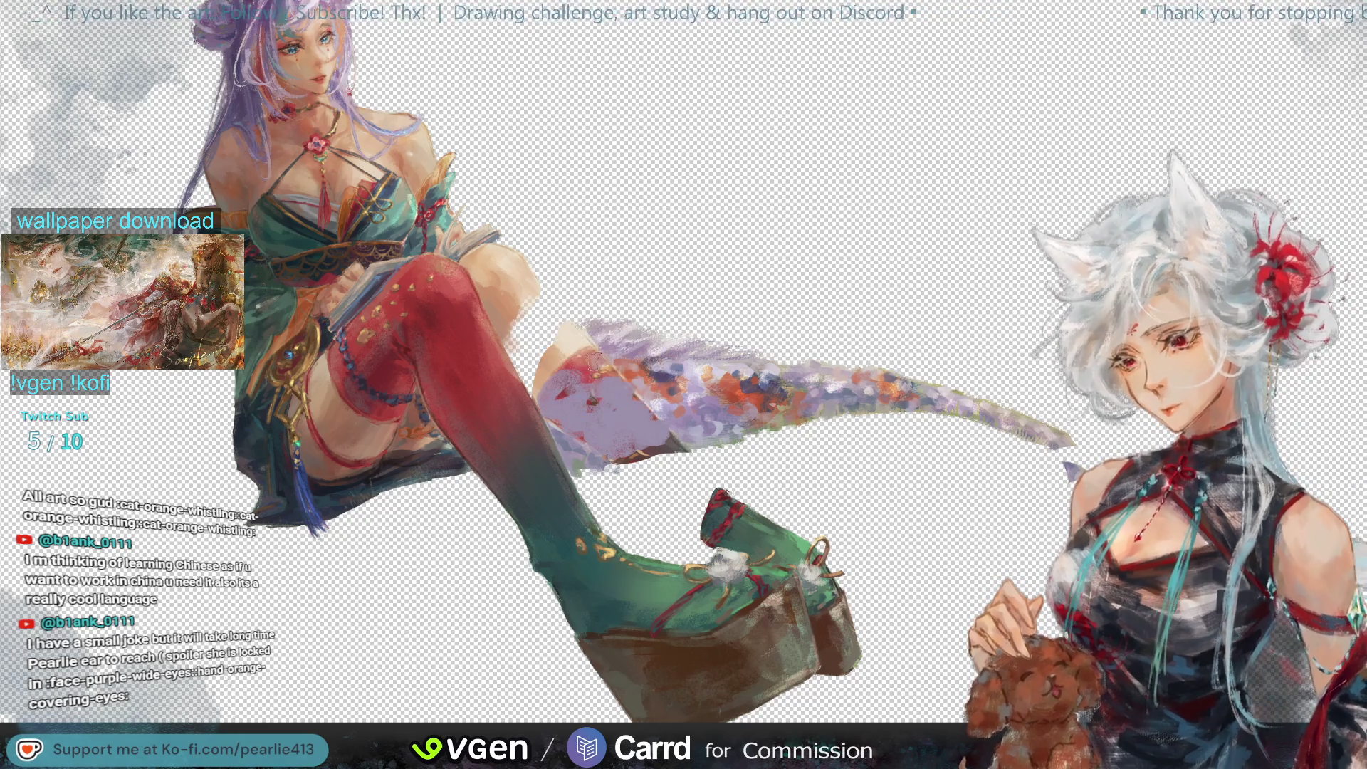
pyautogui.keyDown('alt'); pyautogui.click(613, 358); pyautogui.keyUp('alt')
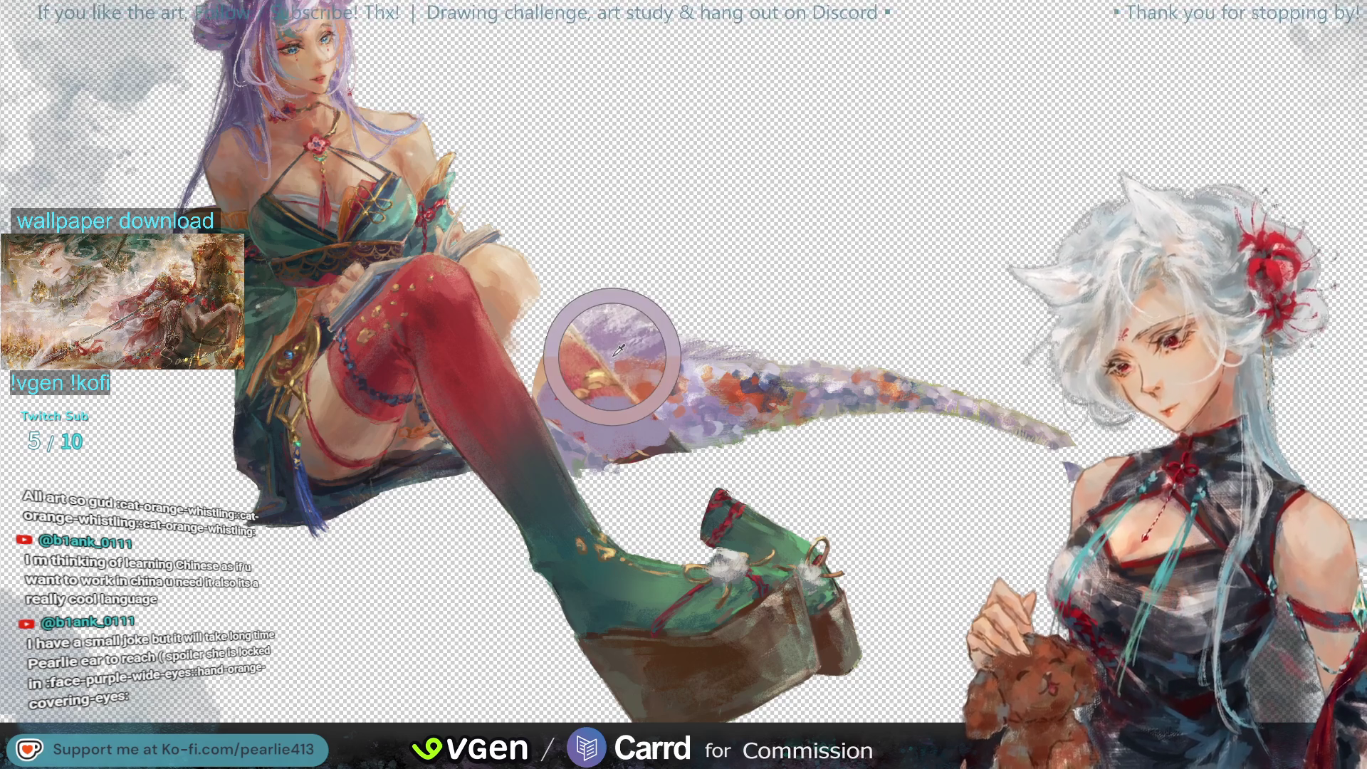
pyautogui.keyDown('alt'); pyautogui.click(592, 364); pyautogui.keyUp('alt')
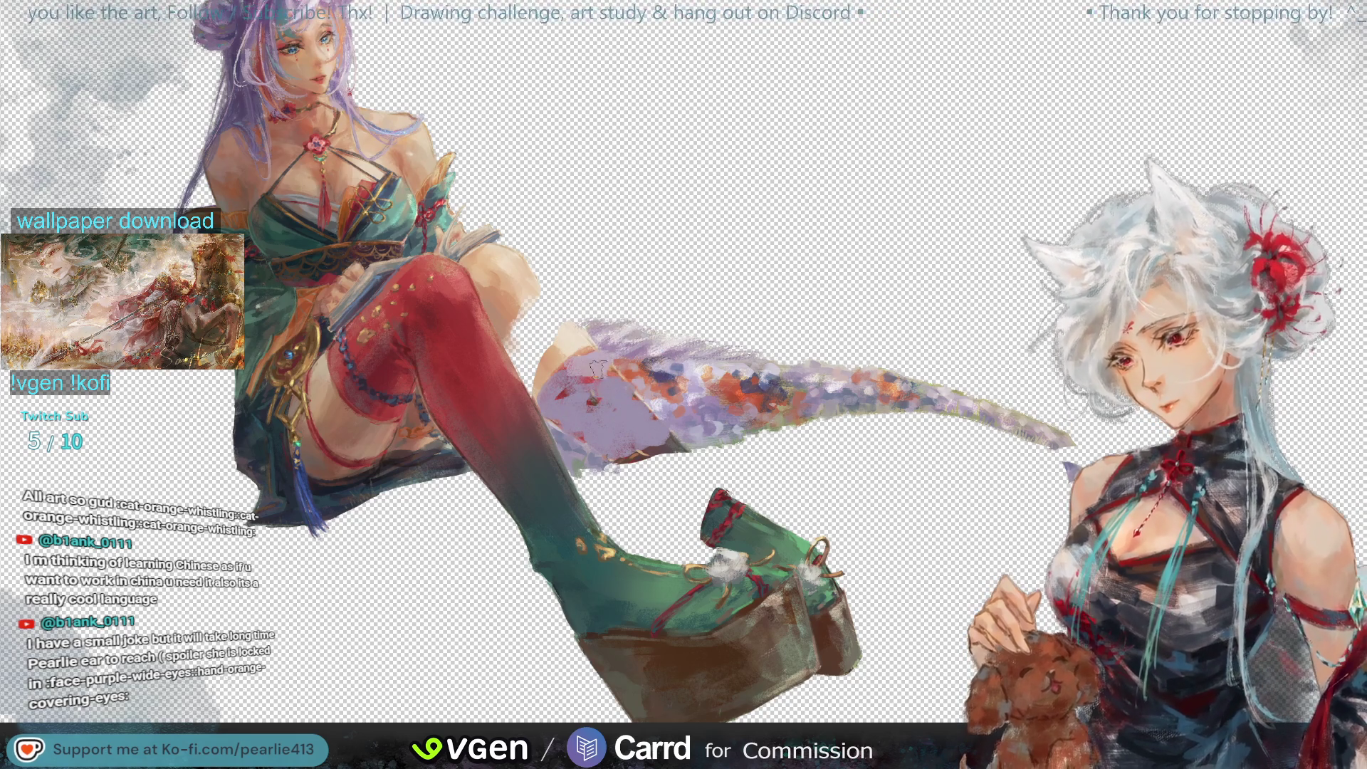
pyautogui.keyDown('alt'); pyautogui.click(610, 351); pyautogui.keyUp('alt')
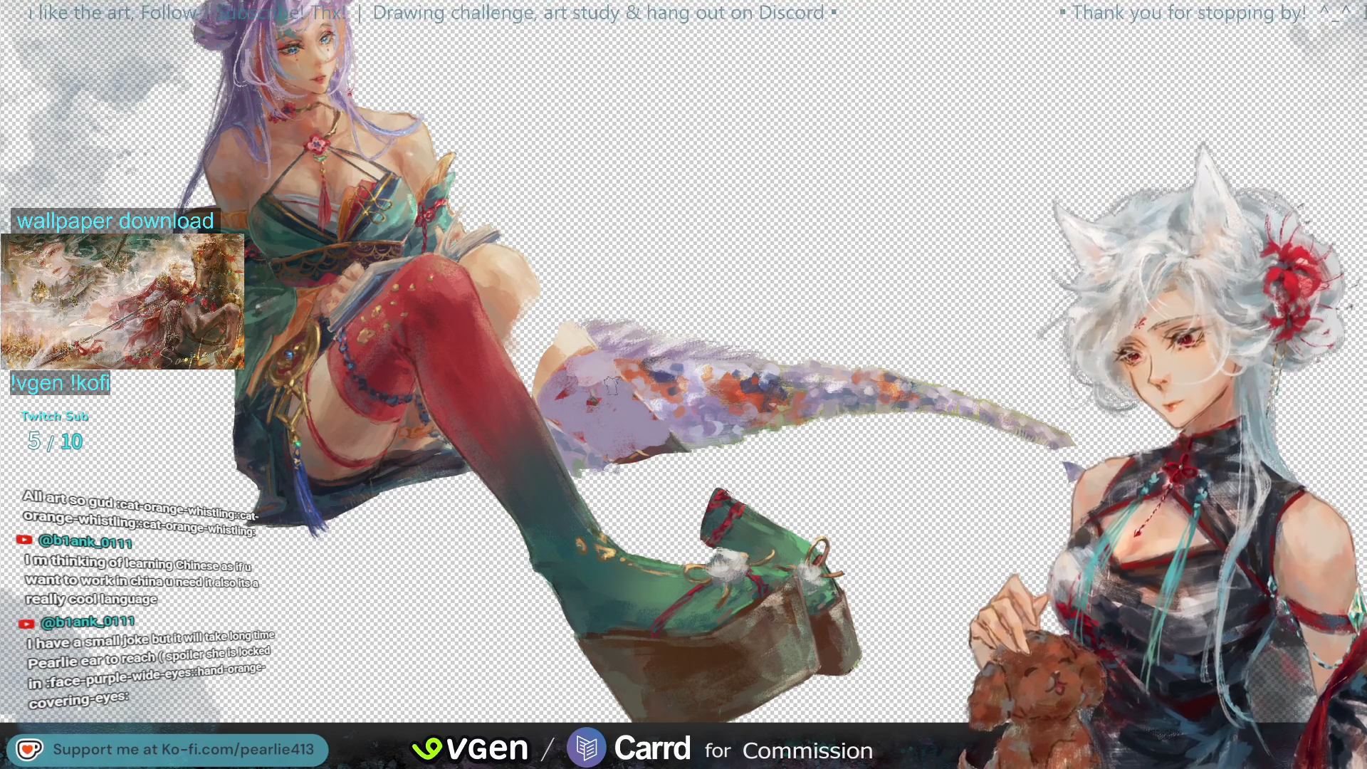
pyautogui.moveTo(591, 401); pyautogui.dragTo(602, 419)
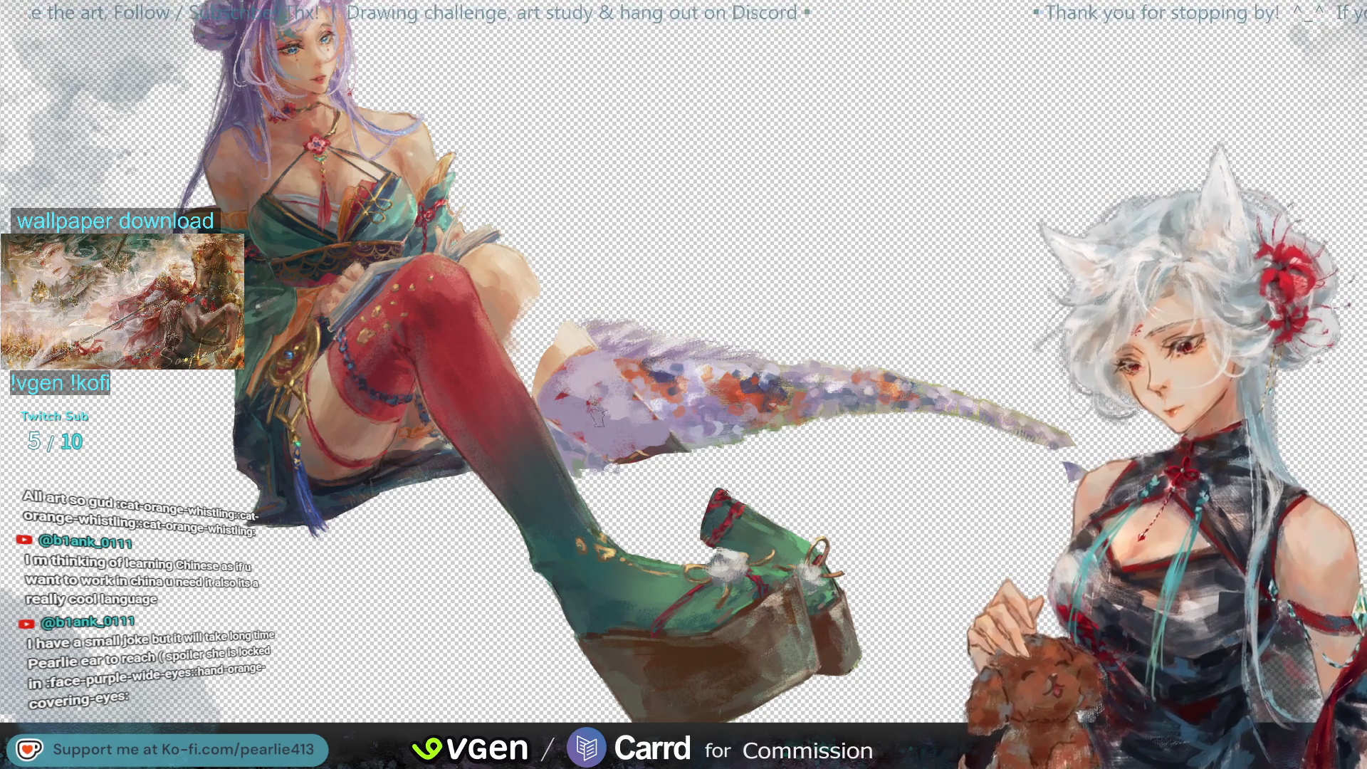
pyautogui.keyDown('alt'); pyautogui.click(578, 448); pyautogui.keyUp('alt')
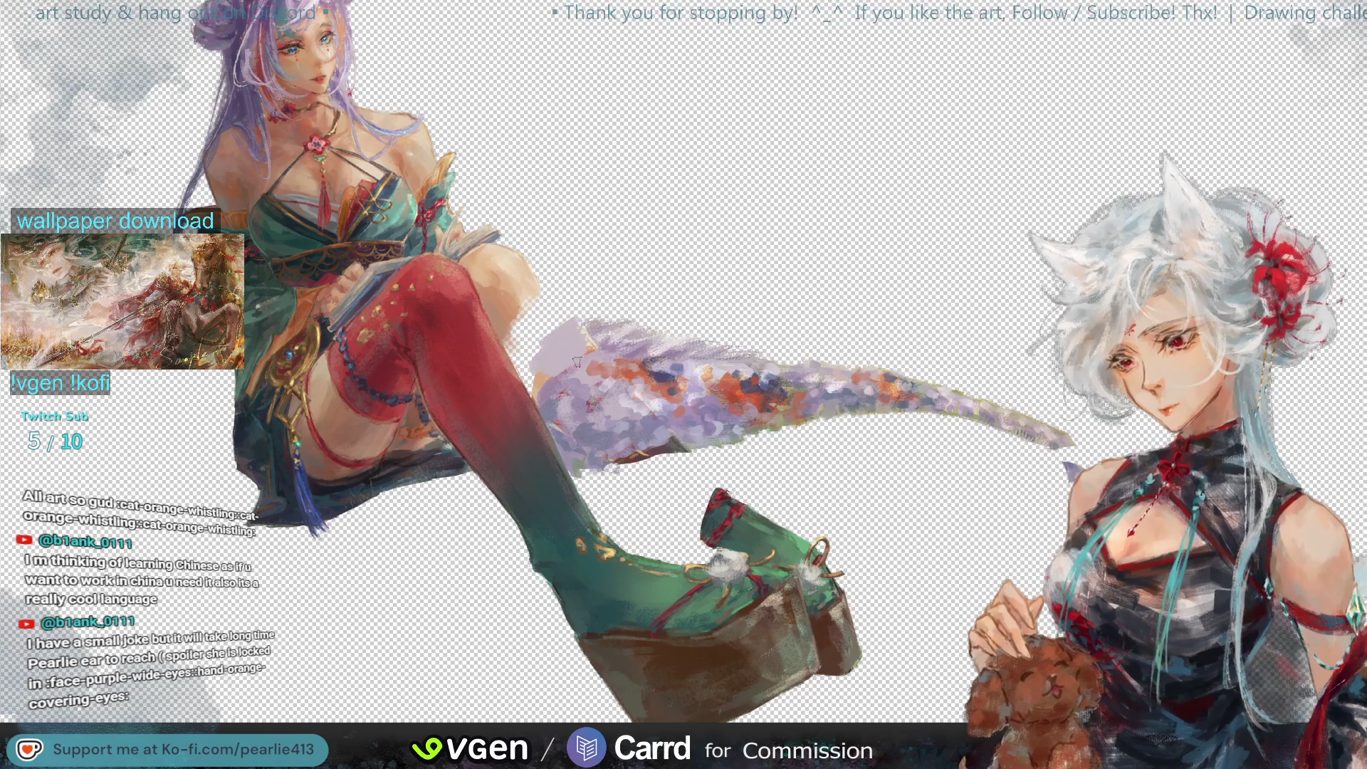
pyautogui.moveTo(564, 365); pyautogui.dragTo(545, 334)
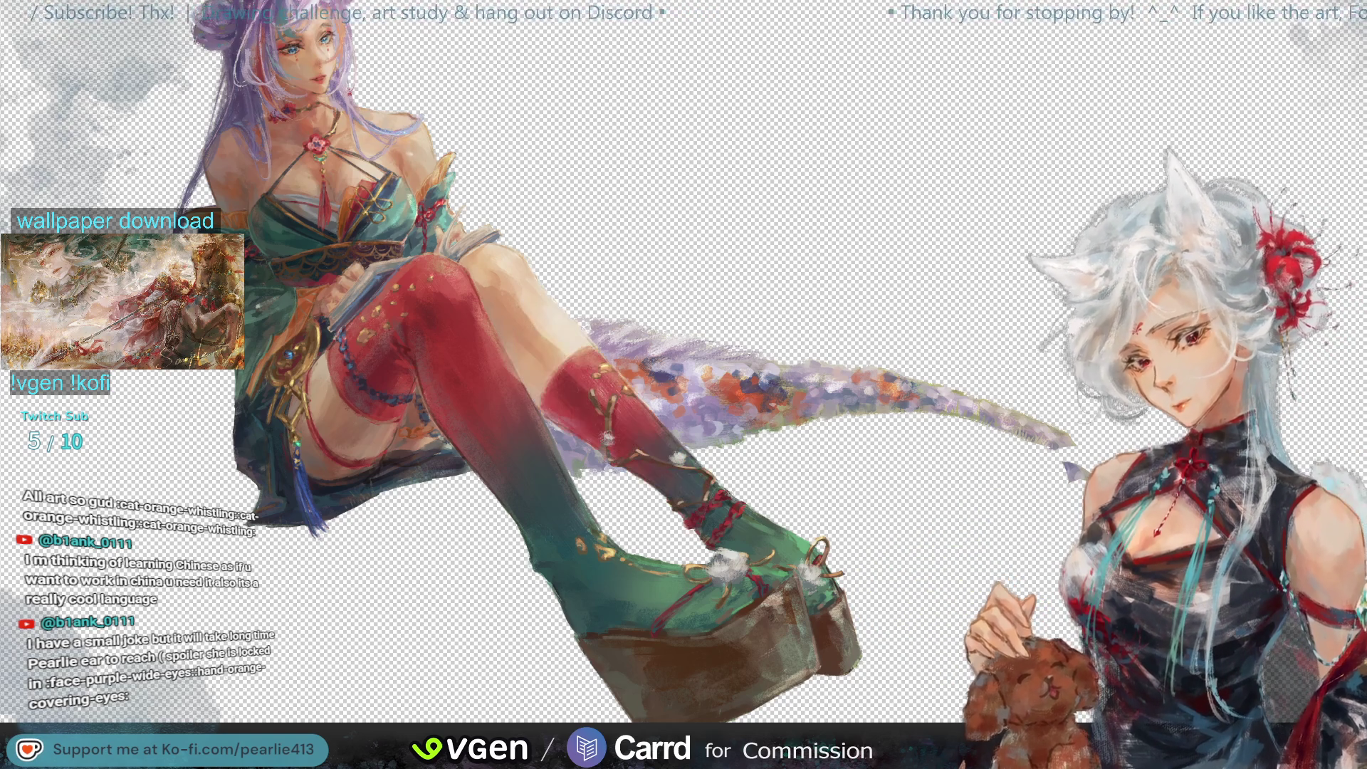
# Step: Zoom out to fit the whole painting in the window after restoring the red stocking
pyautogui.hotkey('ctrl', '0')
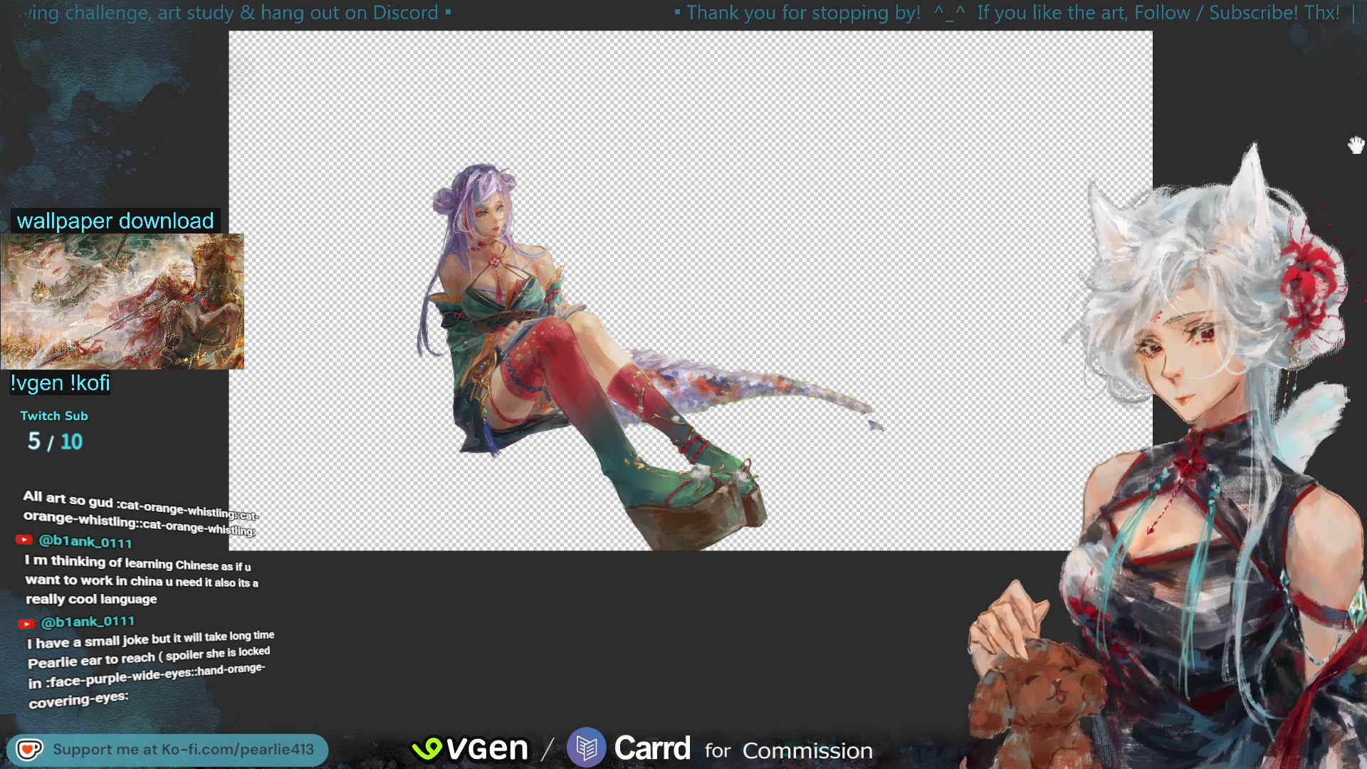
# Step: Zoom back in and pan to the crossed red-stockinged legs and floral tail
pyautogui.hotkey('ctrl', '+')
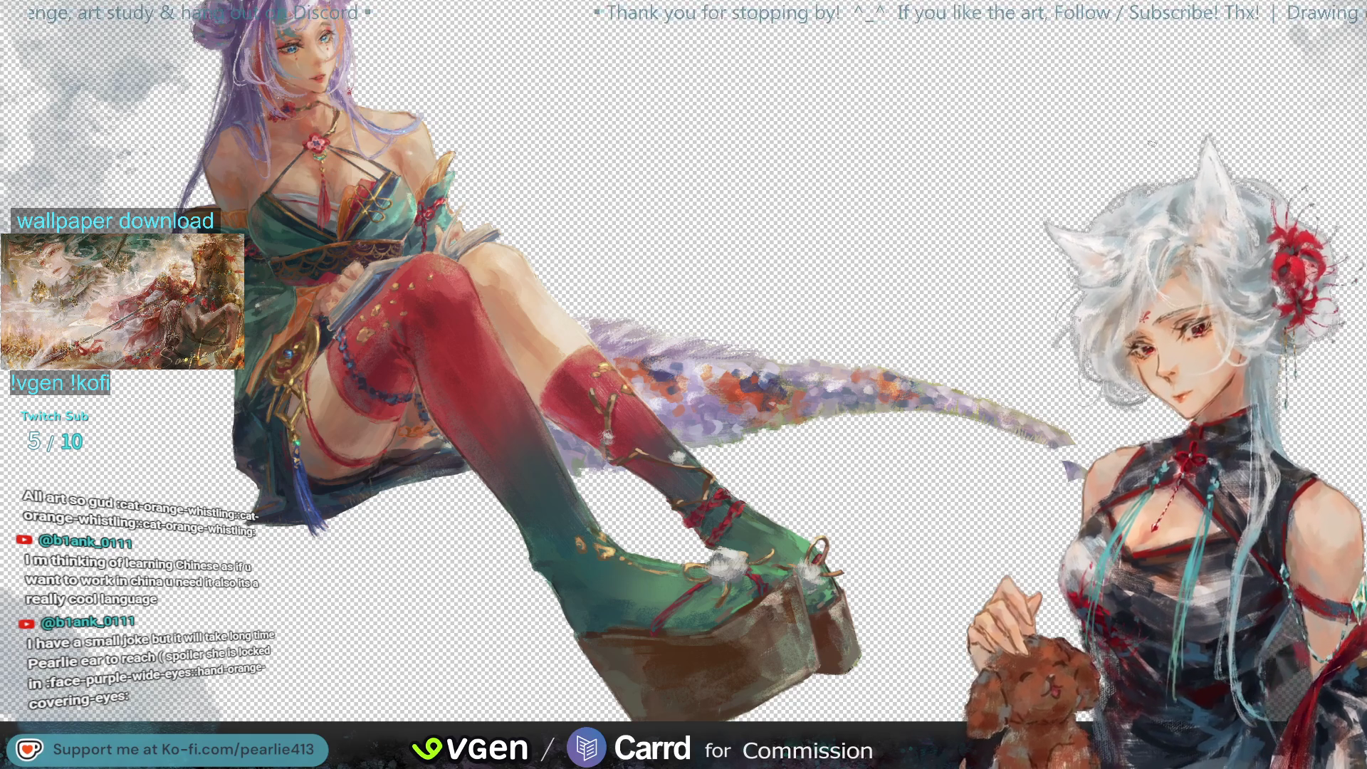
pyautogui.hscroll(5, 1312, 165)
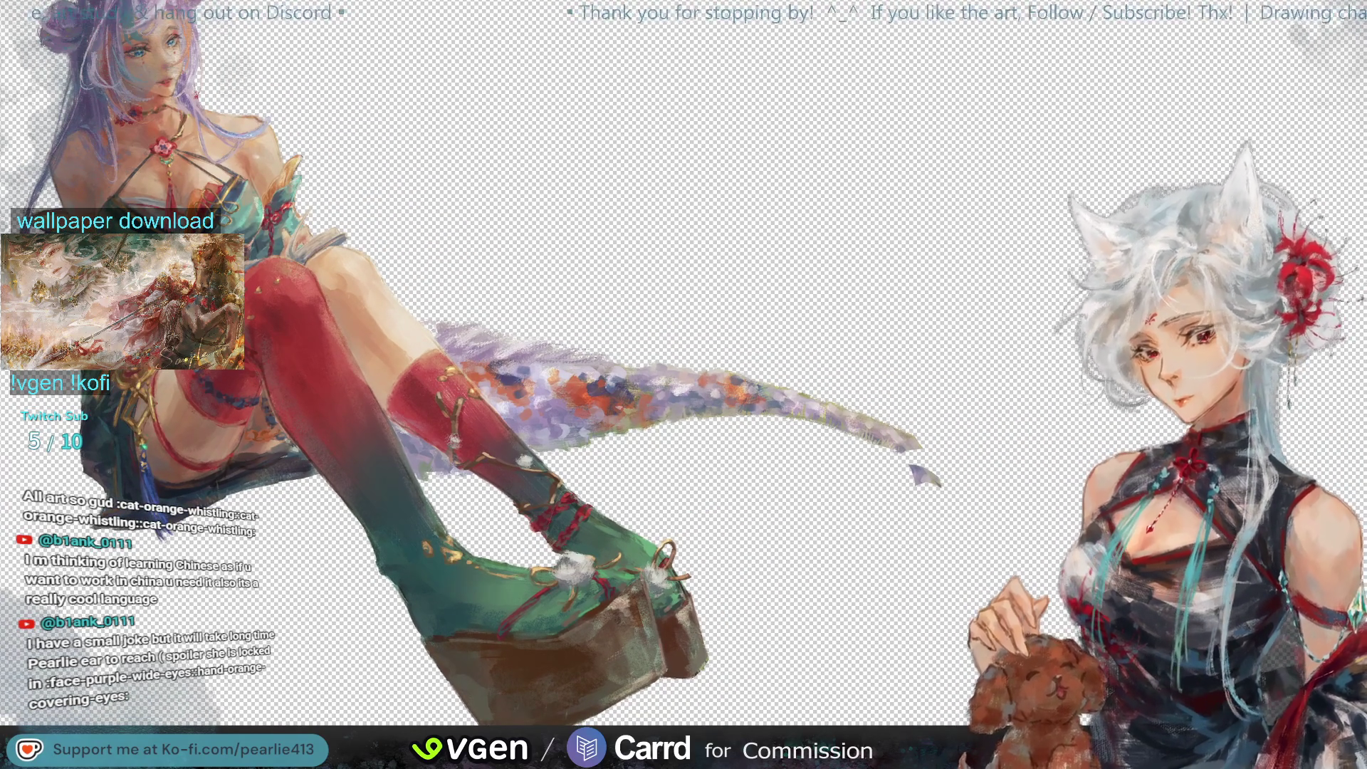
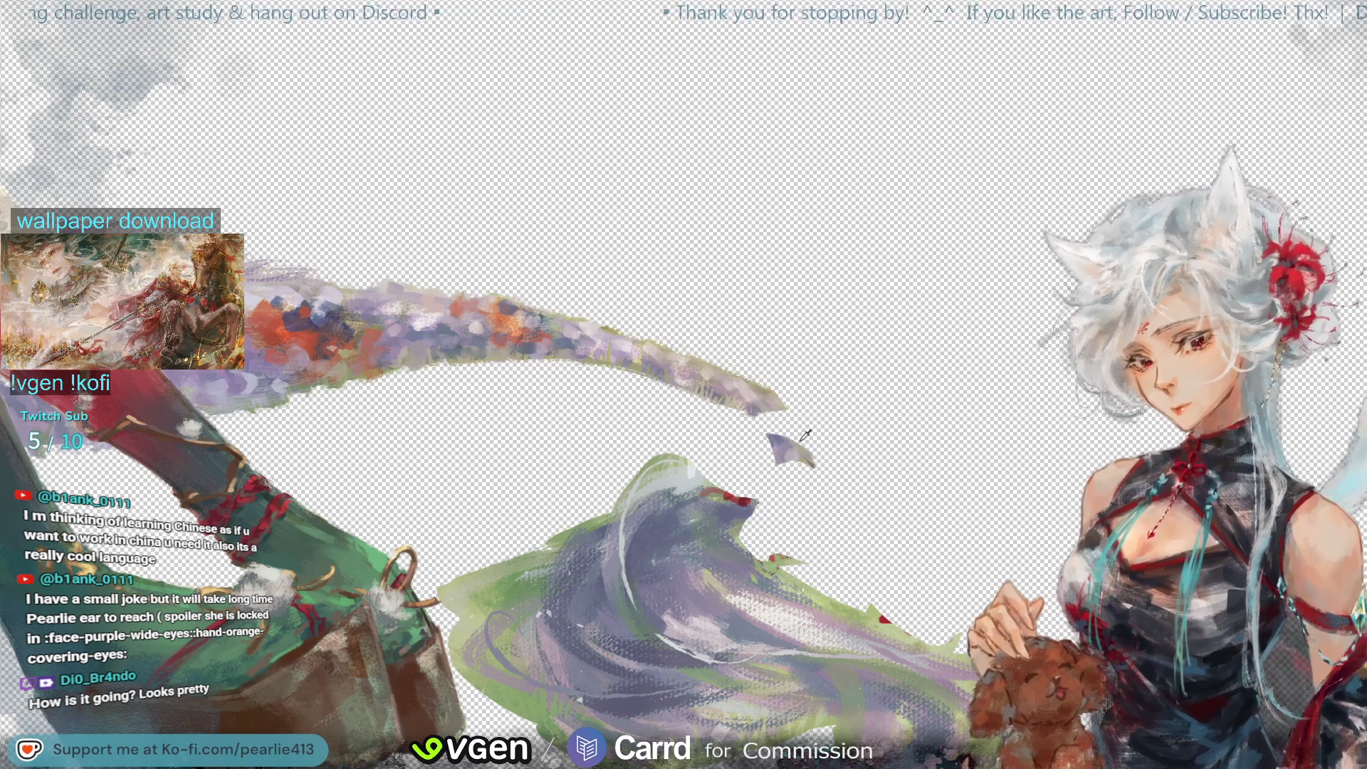
# Step: Paint a stroke joining the loose purple tail fragment to the braid, then zoom out to review
pyautogui.moveTo(781, 435); pyautogui.dragTo(773, 420)
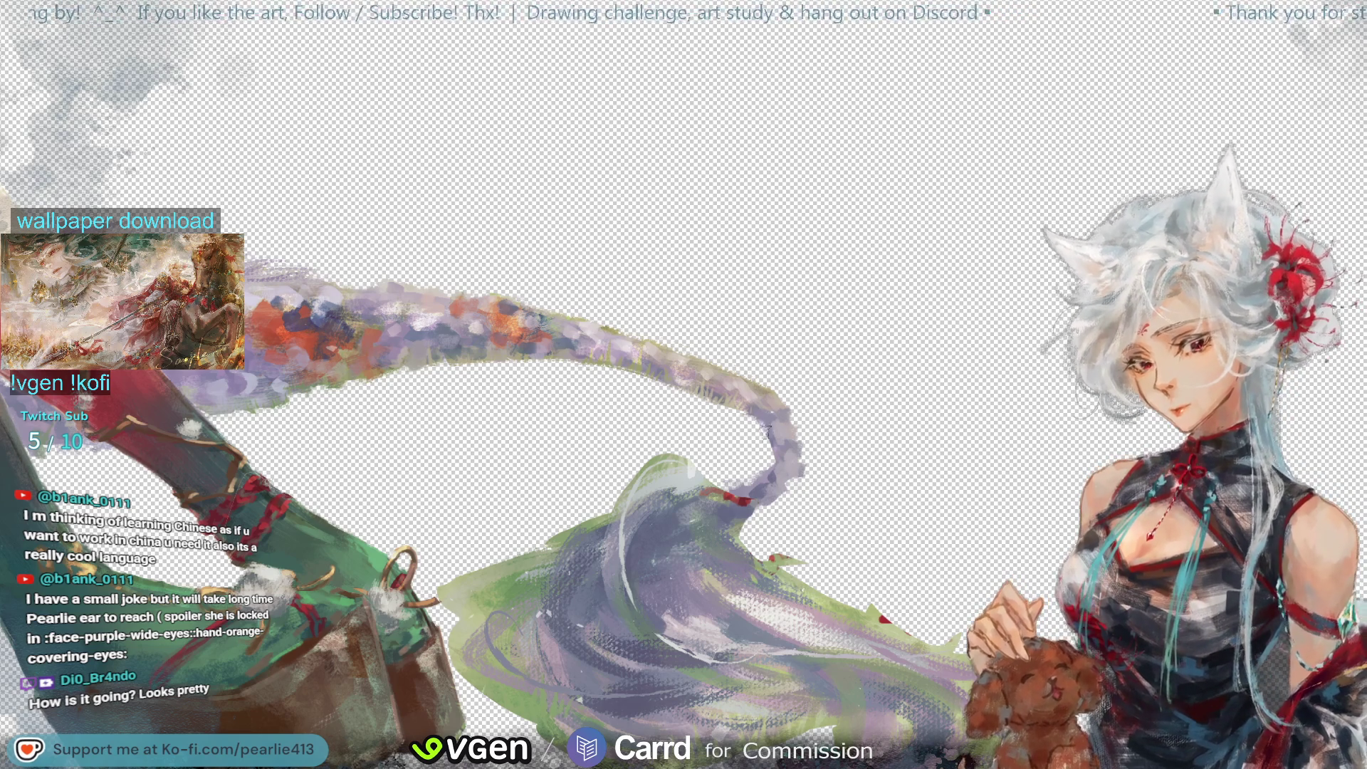
pyautogui.press('-')
# Step: Flip the canvas horizontally to check the composition and zoom back in on the braid links
pyautogui.press('m')
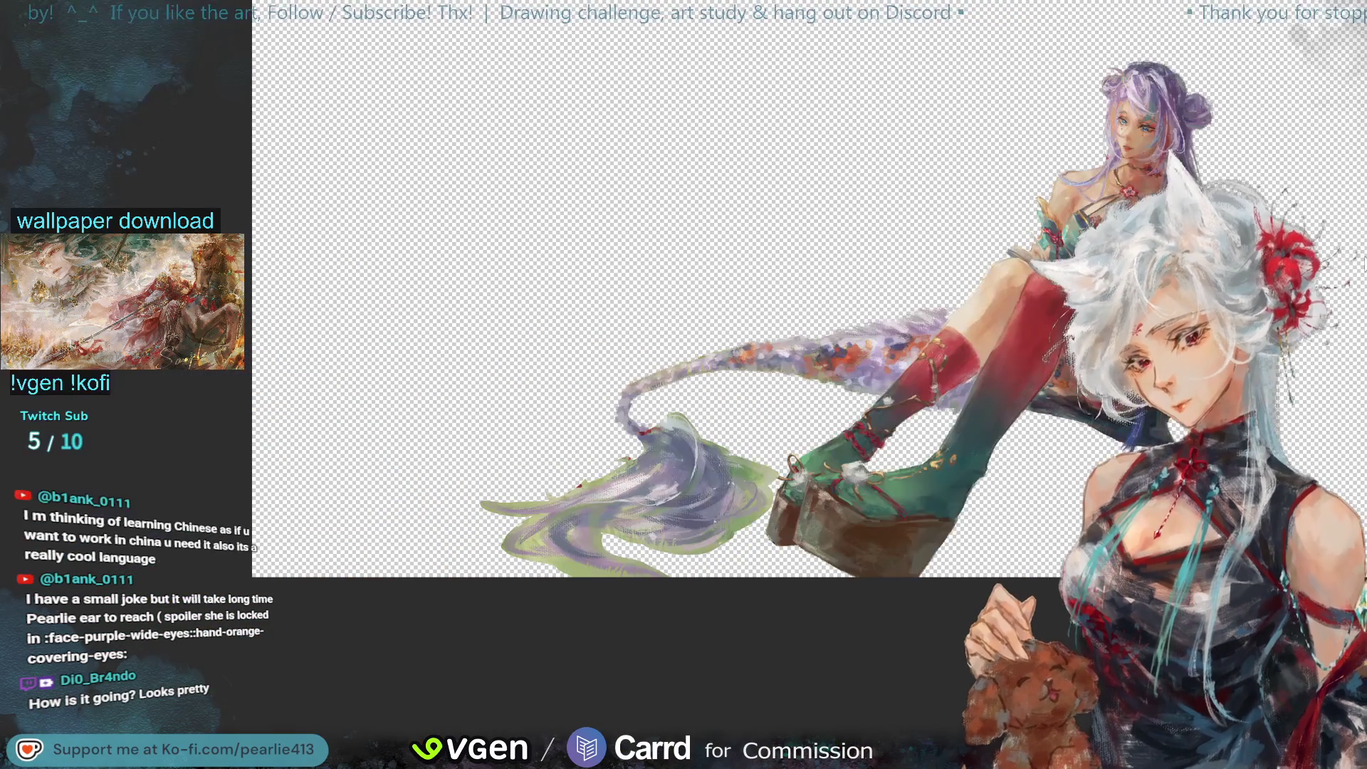
pyautogui.press('+')
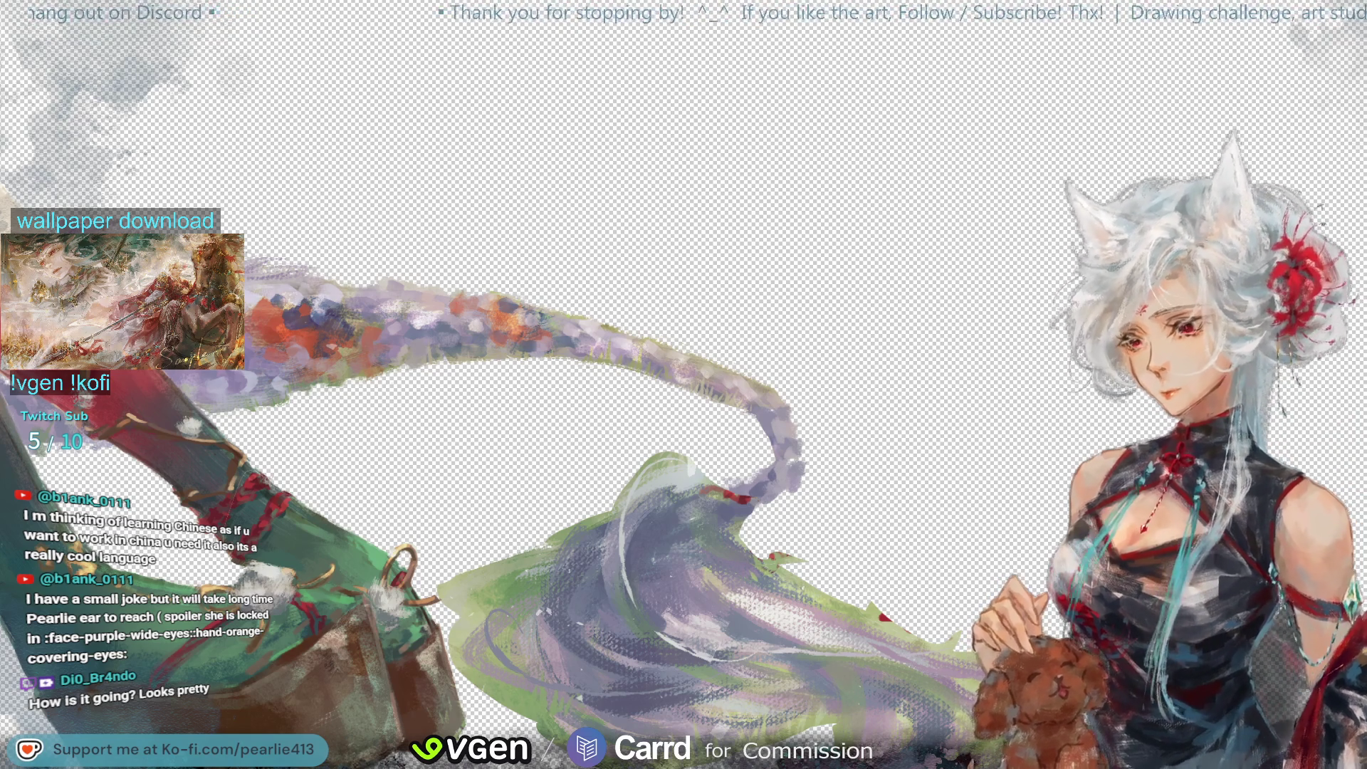
# Step: Lasso part of the hair, deselect, sample the braid's purple, and bring in the gold ring at the braid tip
pyautogui.moveTo(783, 519)
pyautogui.mouseDown()
pyautogui.moveTo(783, 452)
pyautogui.moveTo(818, 527)
pyautogui.mouseUp()
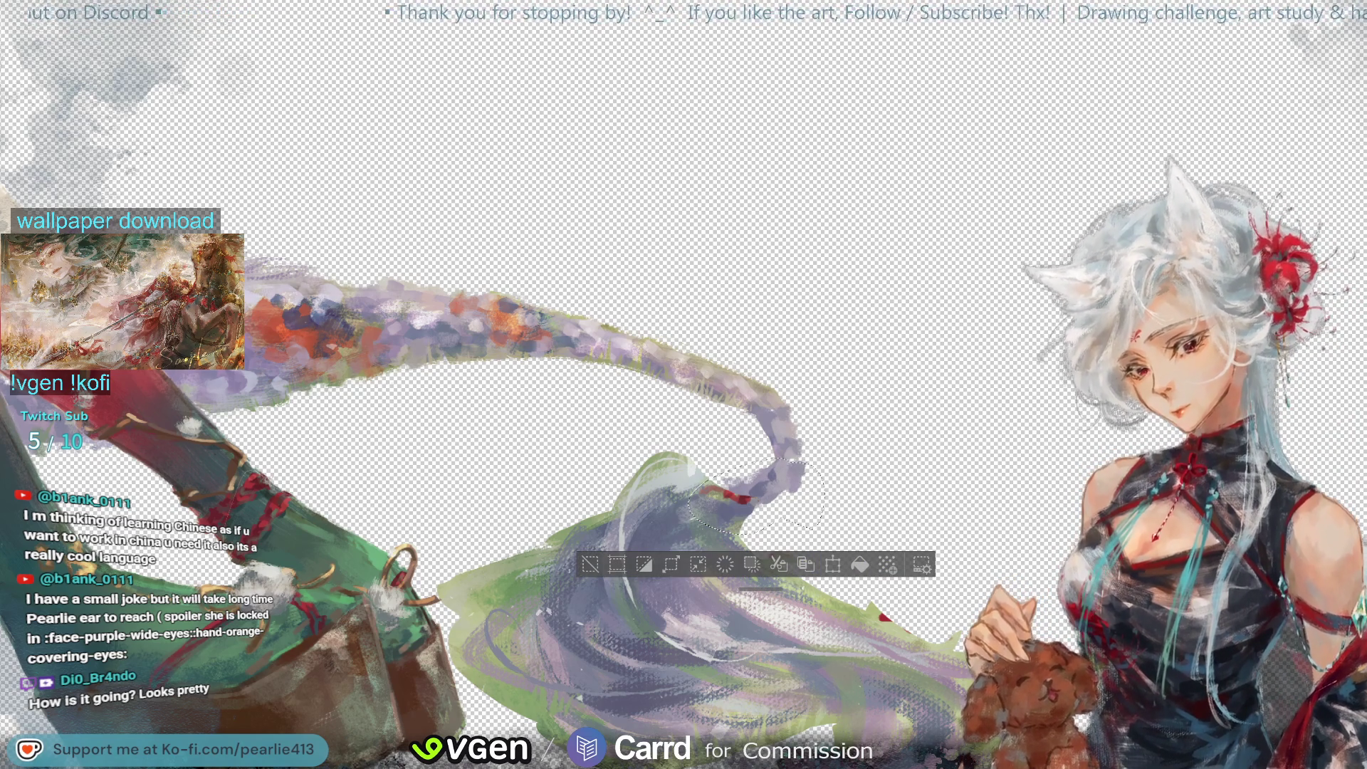
pyautogui.click(593, 564)
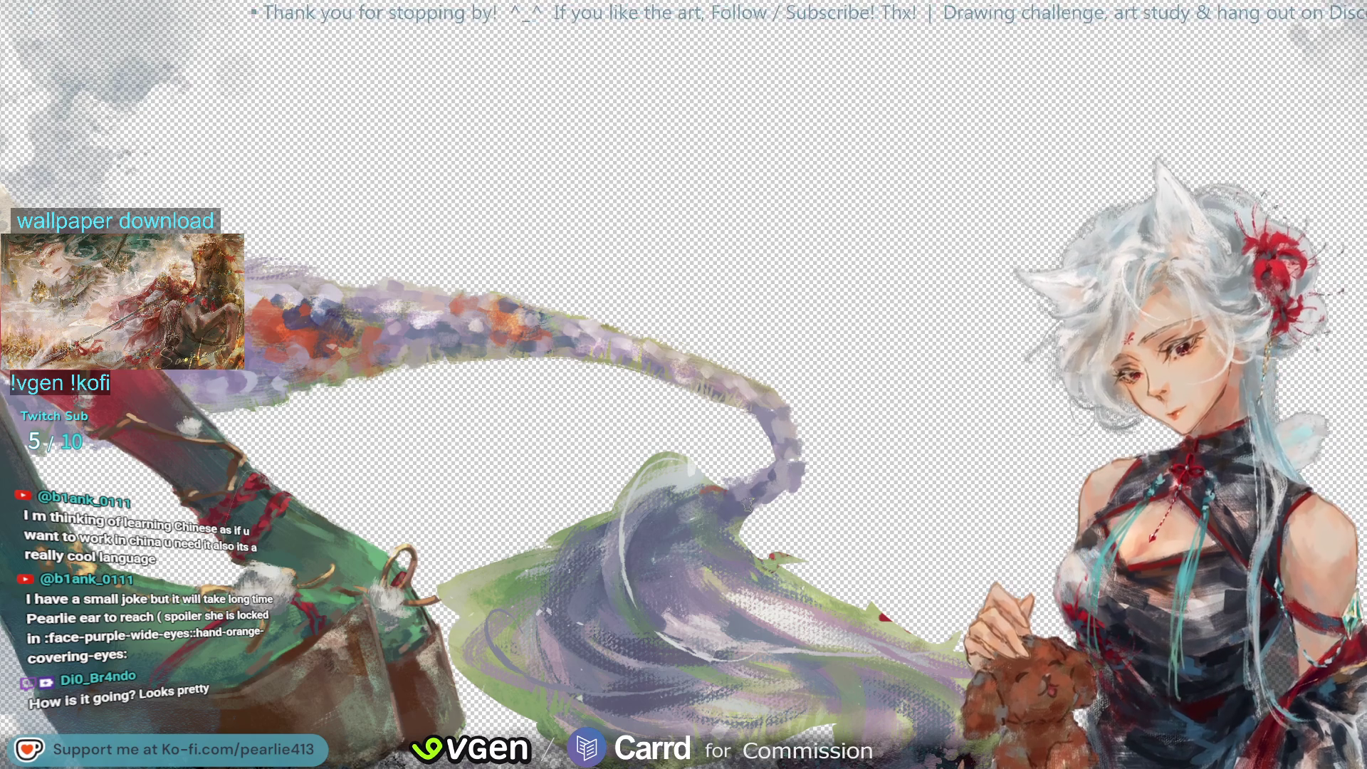
pyautogui.keyDown('alt'); pyautogui.click(711, 496); pyautogui.keyUp('alt')
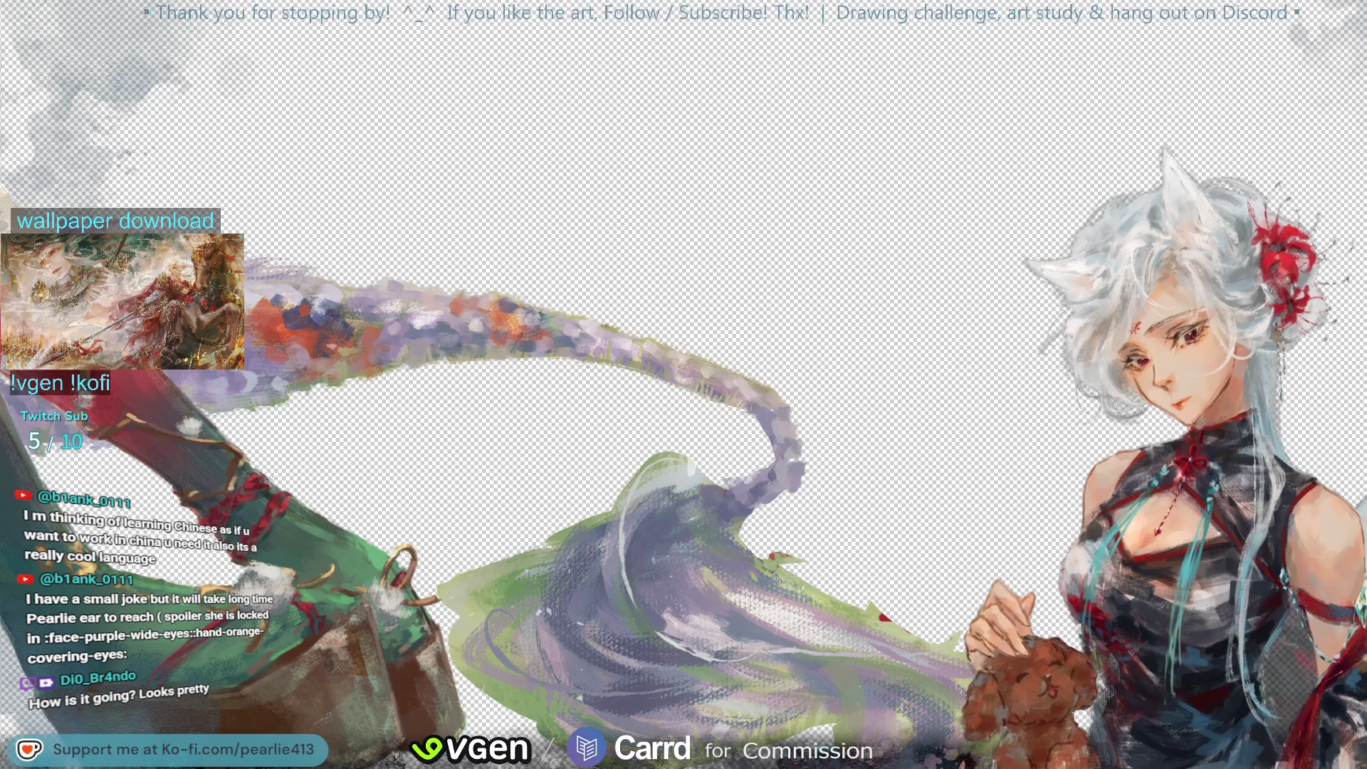
pyautogui.hotkey('ctrl', 'z')
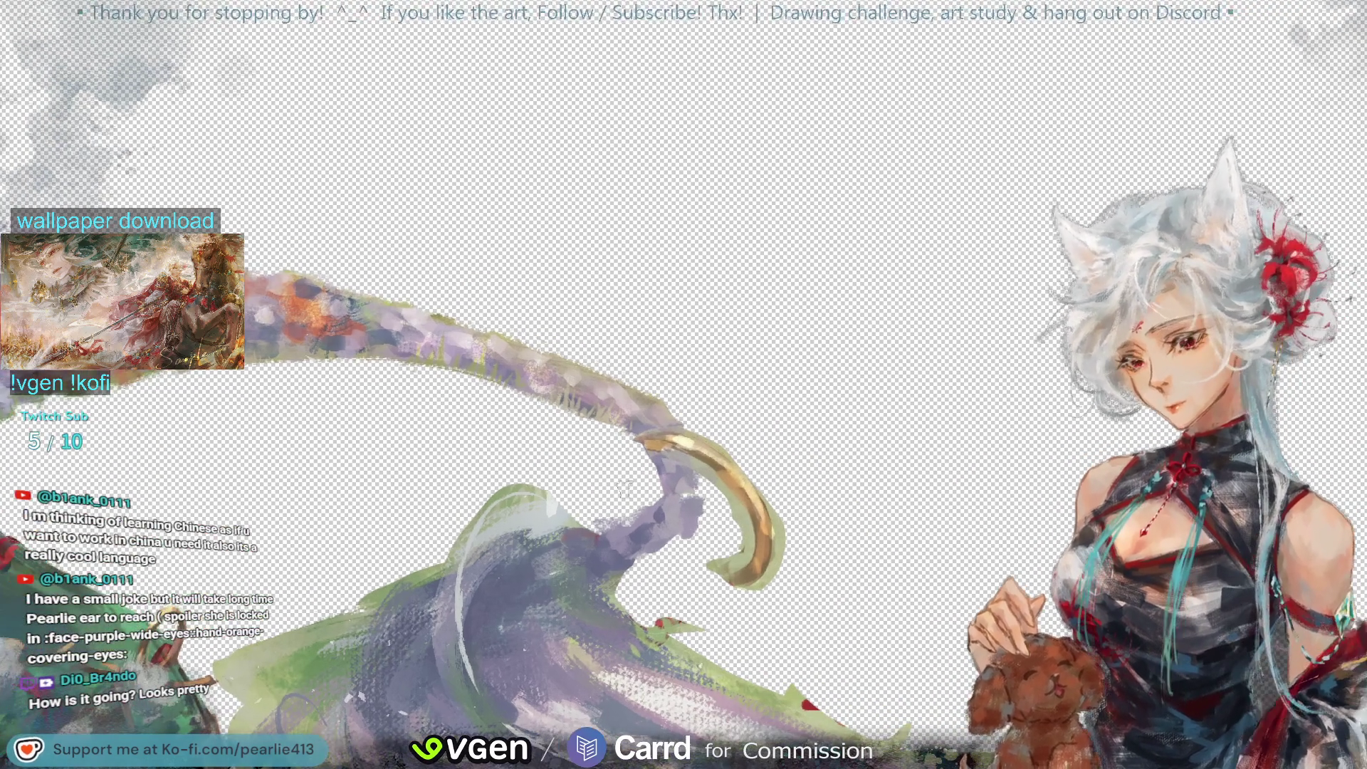
# Step: Zoom in on the gold ring and hide the diagonal braid stroke, keeping the hair mound visible
pyautogui.keyDown('alt'); pyautogui.click(721, 521); pyautogui.keyUp('alt')
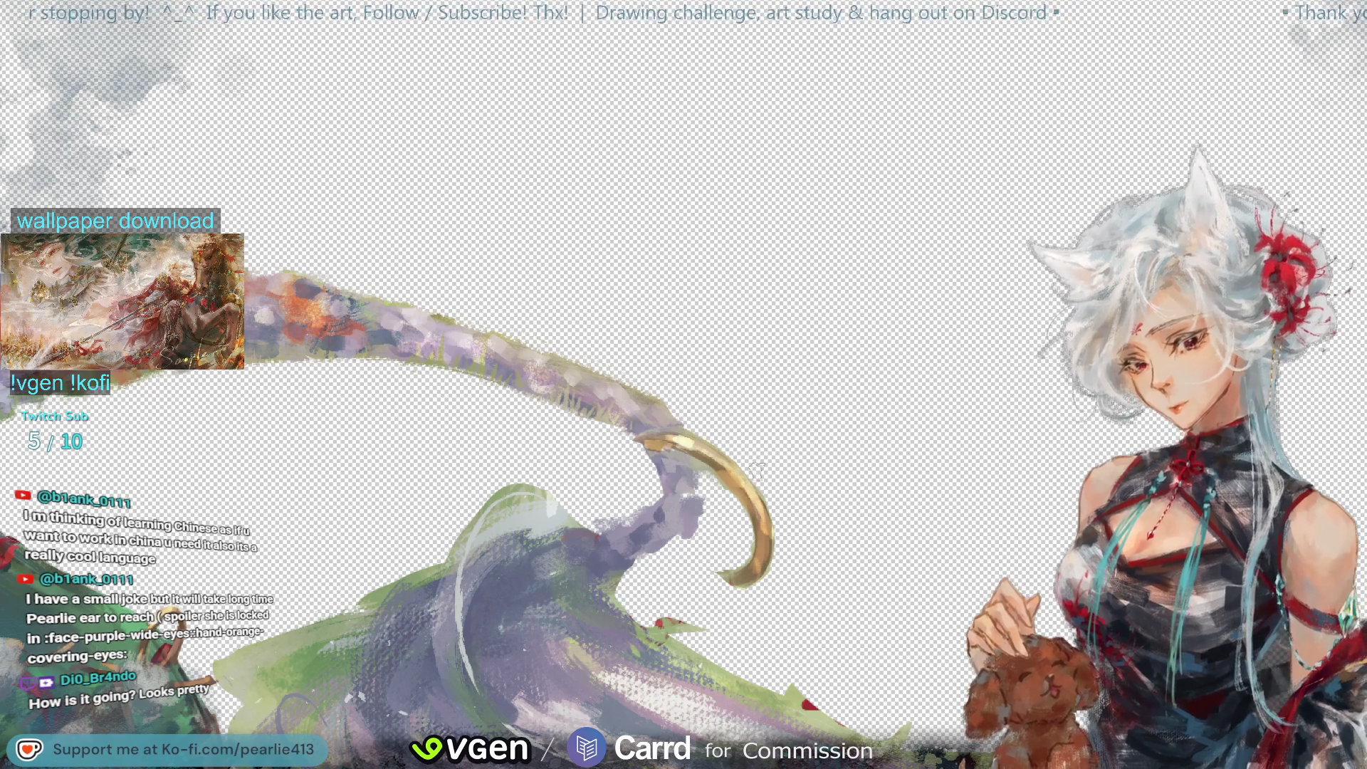
pyautogui.hotkey('ctrl', '+')
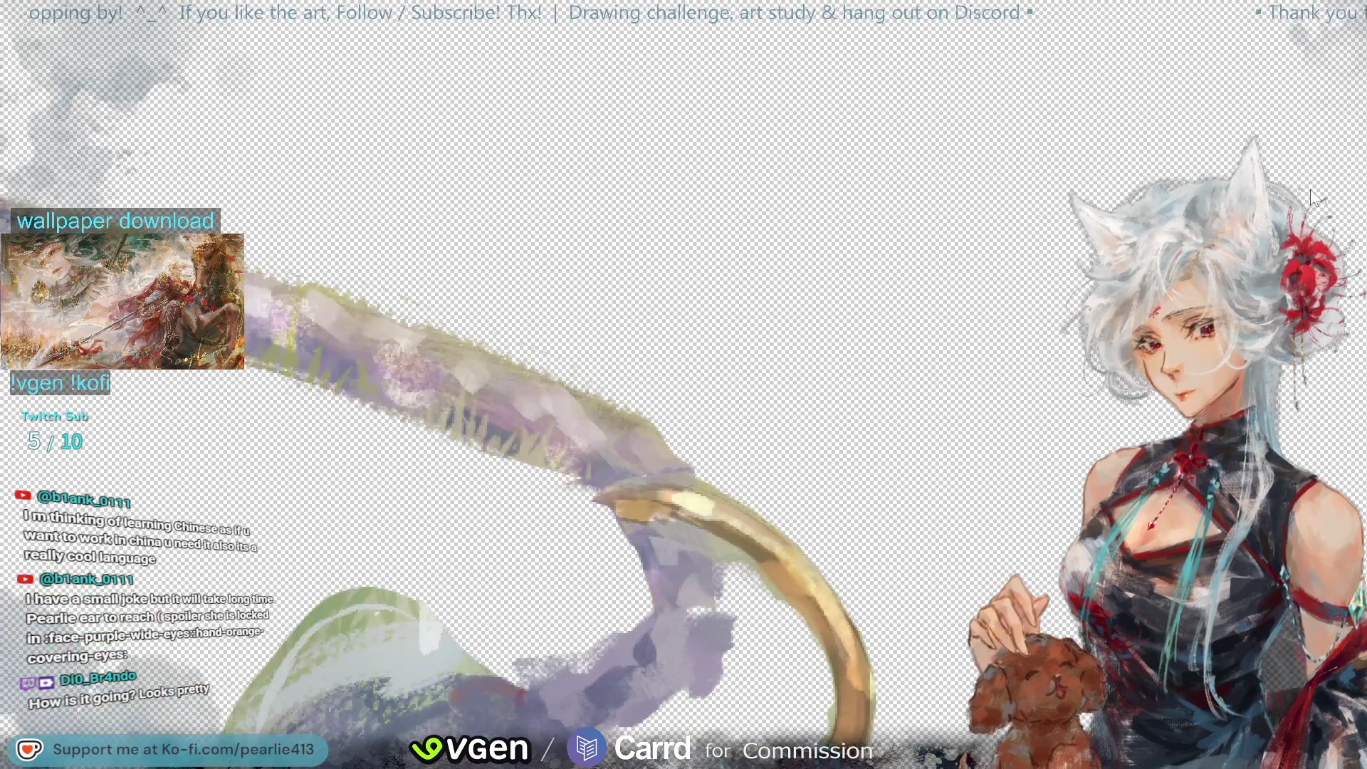
pyautogui.moveTo(1322, 104); pyautogui.dragTo(1363, 3)
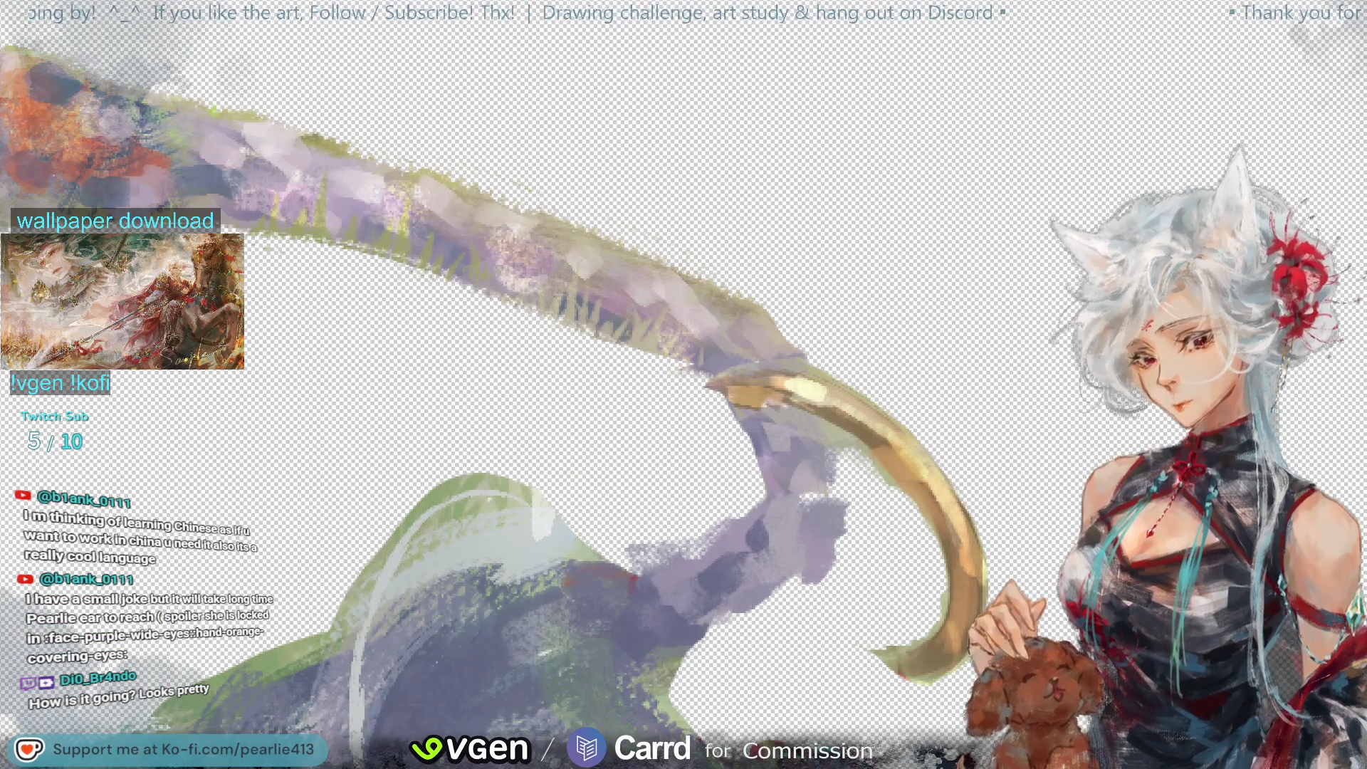
pyautogui.hotkey('ctrl', 'z')
pyautogui.hotkey('ctrl', 'shift', 'z')
pyautogui.hotkey('ctrl', 'z')
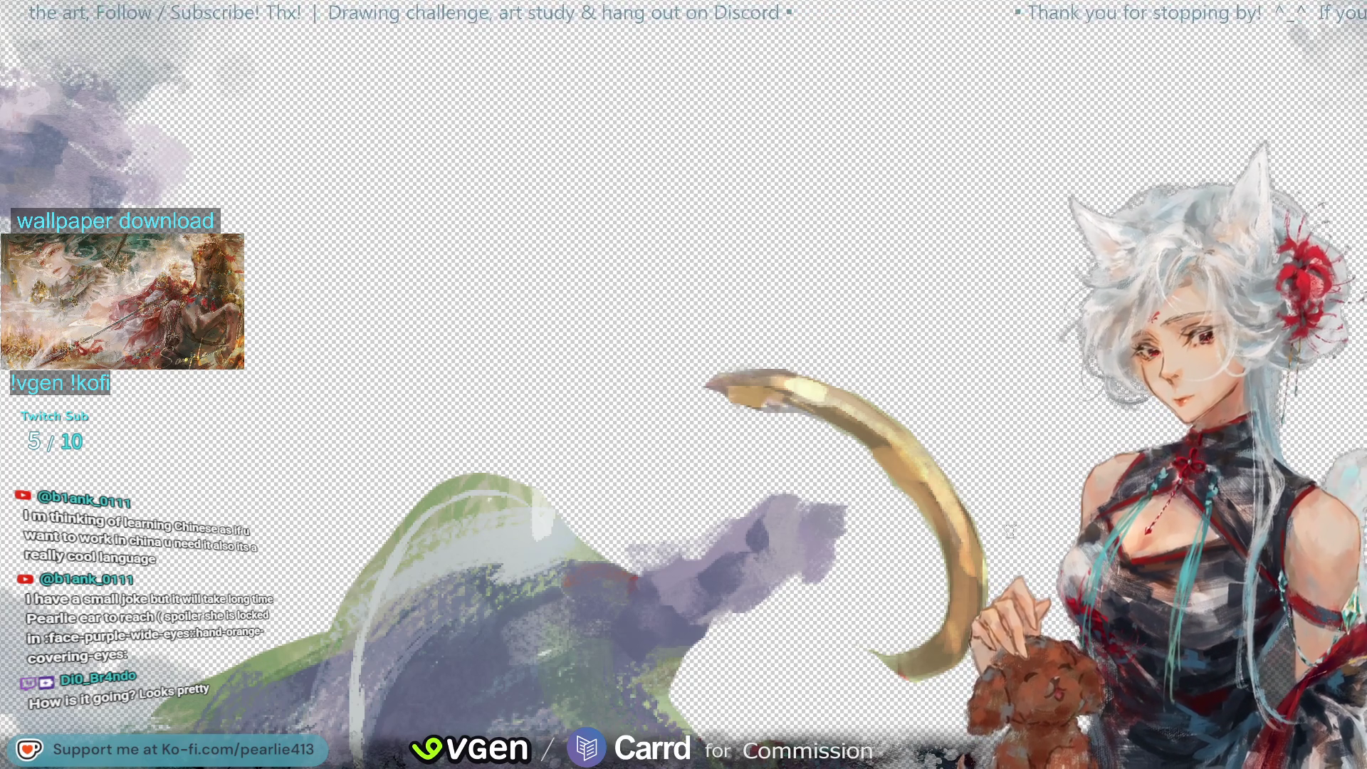
pyautogui.scroll(-5, 684, 384)
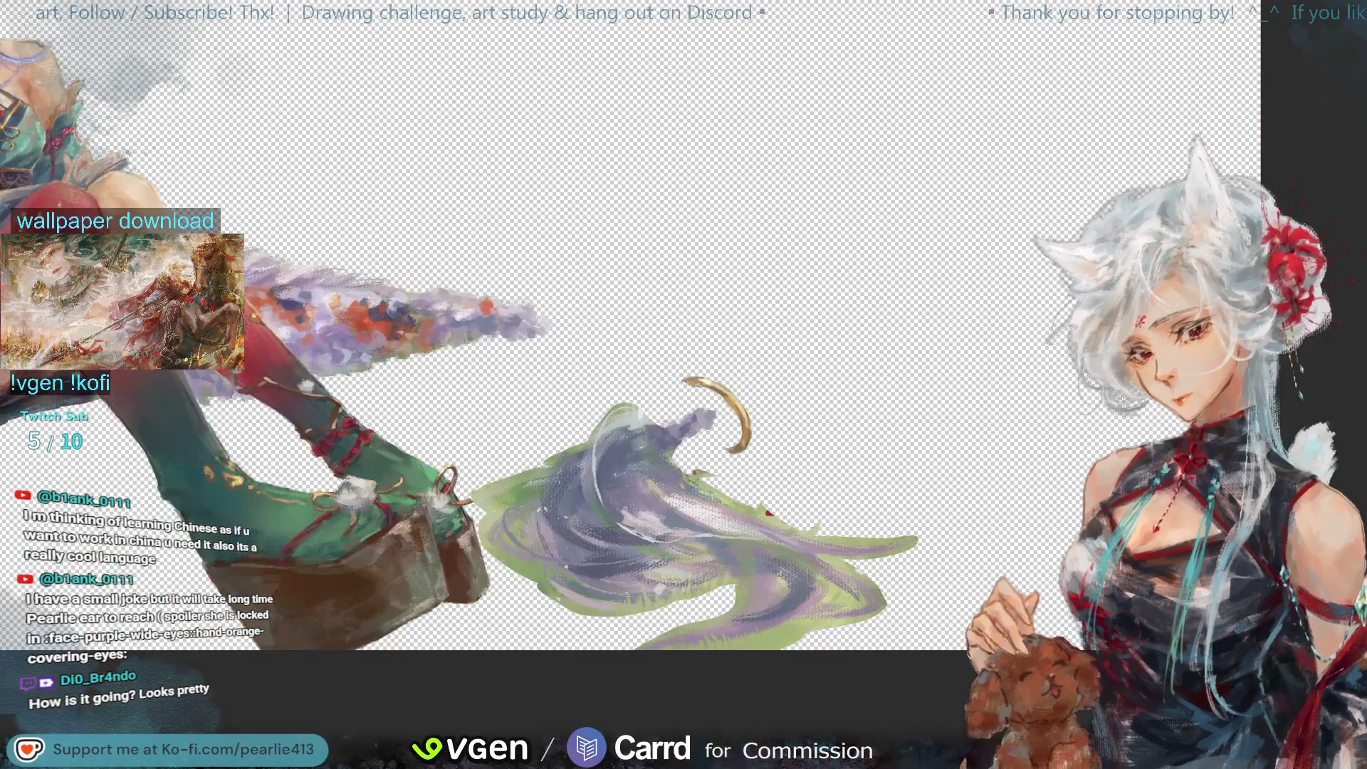
# Step: Add the red ribbon bow over the gold ring and toggle it to compare
pyautogui.hotkey('ctrl', 'z')
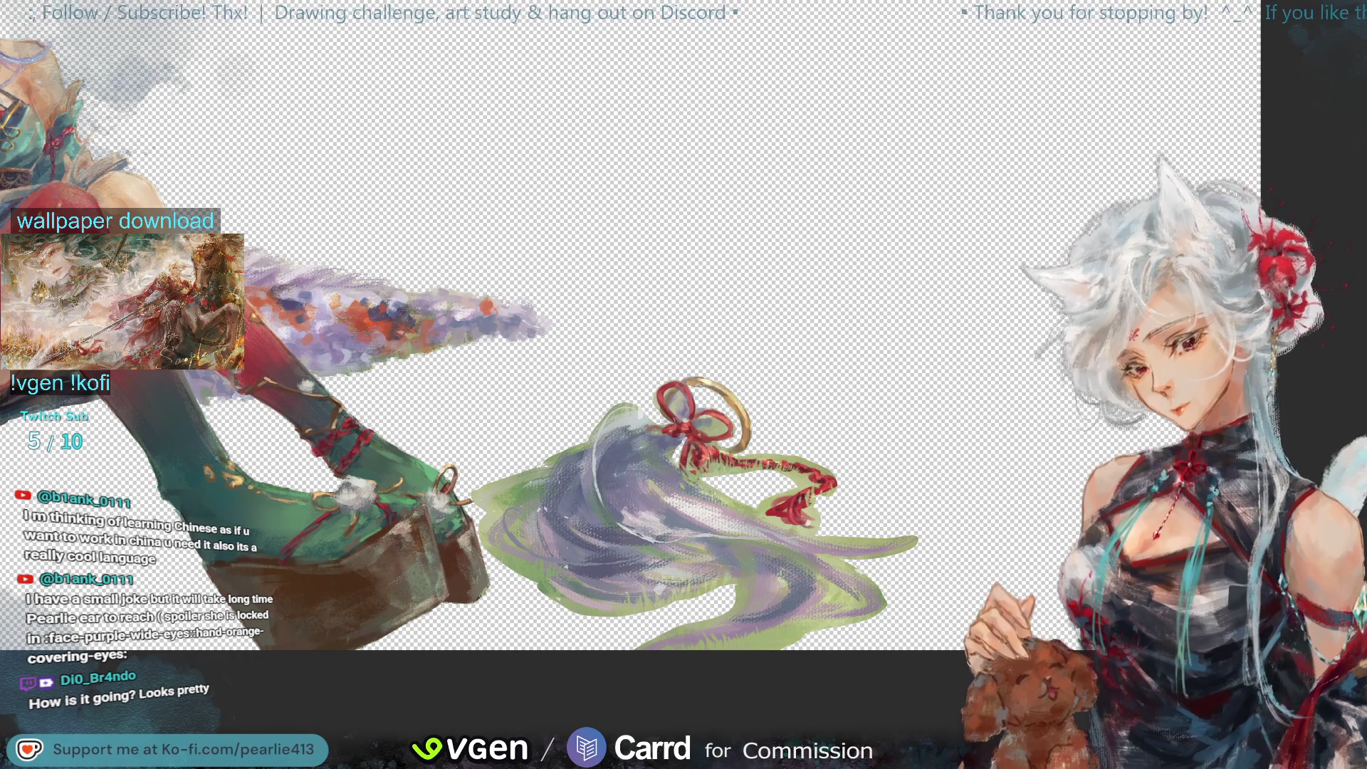
pyautogui.scroll(2, 683, 384)
pyautogui.scroll(3, 683, 384)
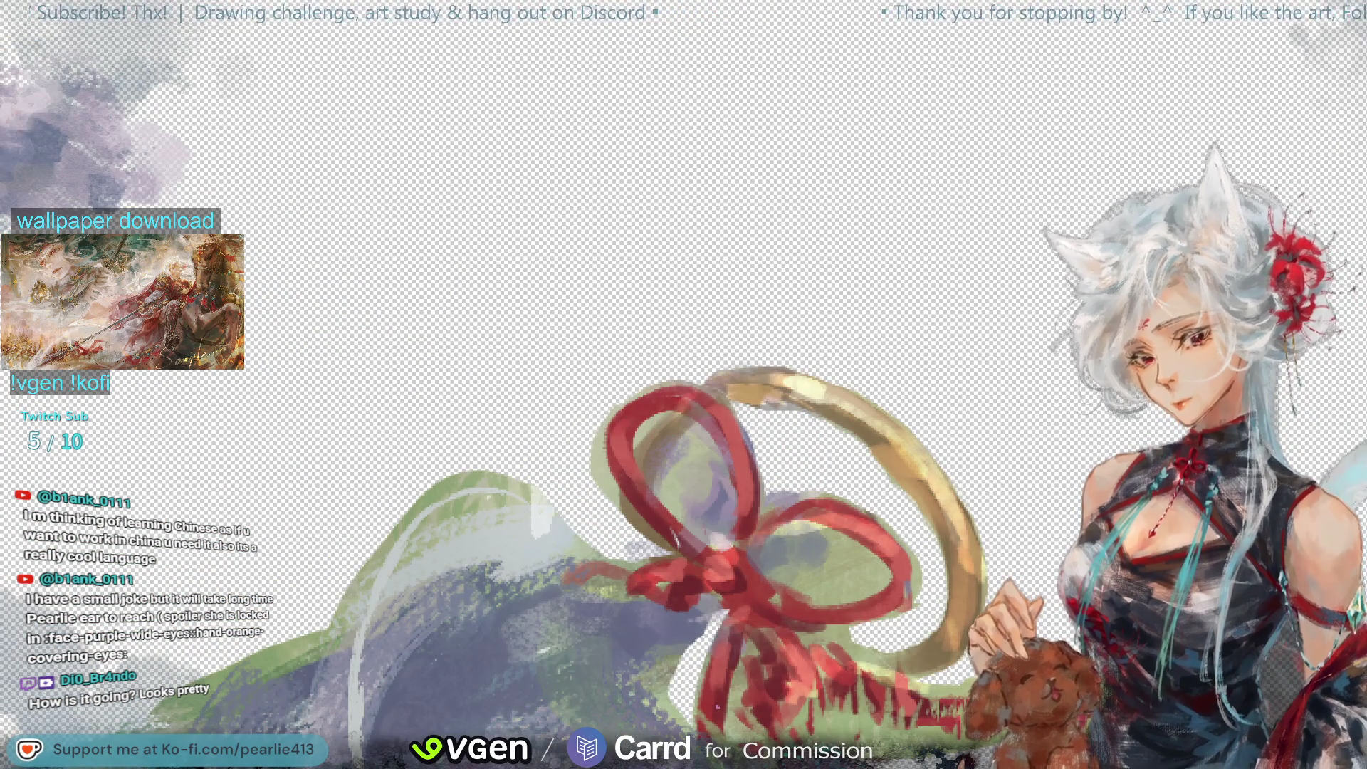
pyautogui.hotkey('ctrl', 'z')
pyautogui.hotkey('ctrl', 'z')
pyautogui.hotkey('ctrl', 'shift', 'z')
pyautogui.hotkey('ctrl', 'shift', 'z')
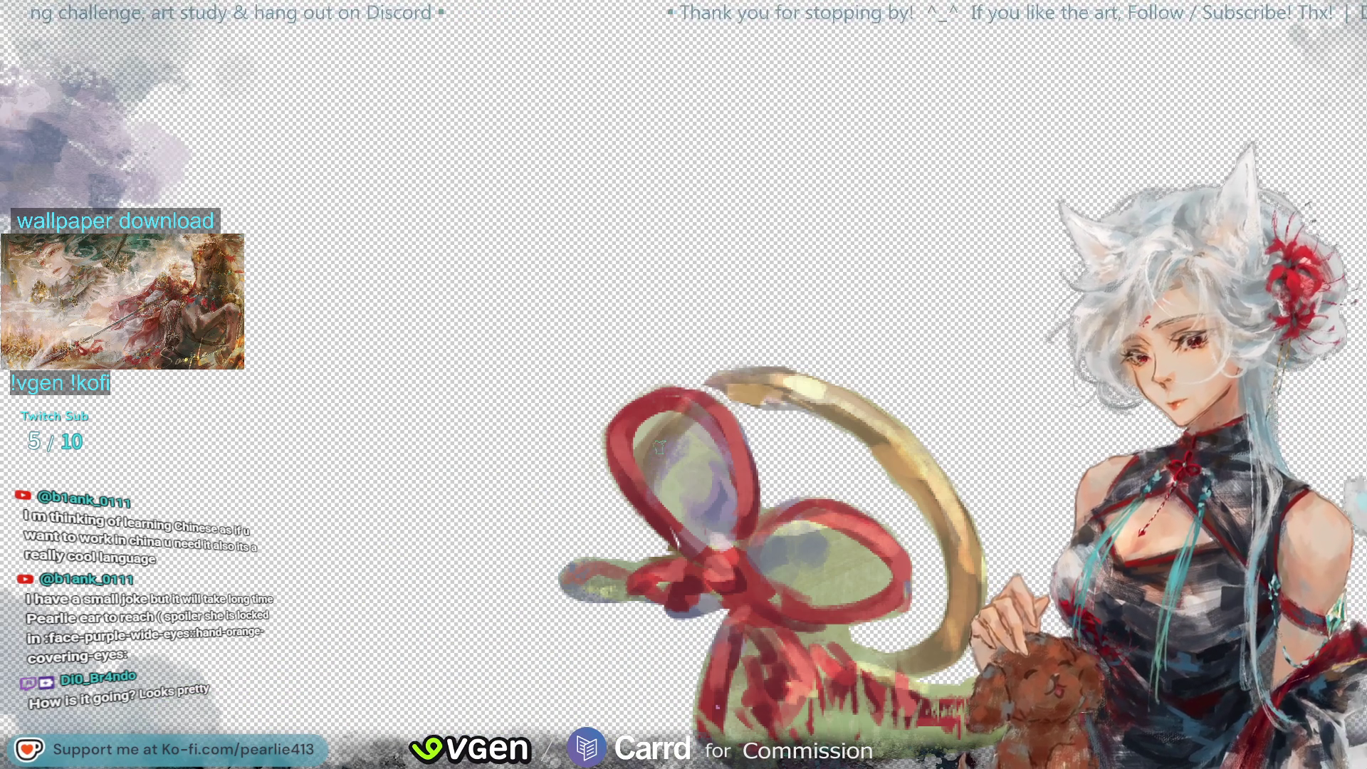
# Step: Lighten the purple paint inside the bow's loops and add two pale highlight strokes on the grass
pyautogui.moveTo(700, 470); pyautogui.dragTo(721, 489)
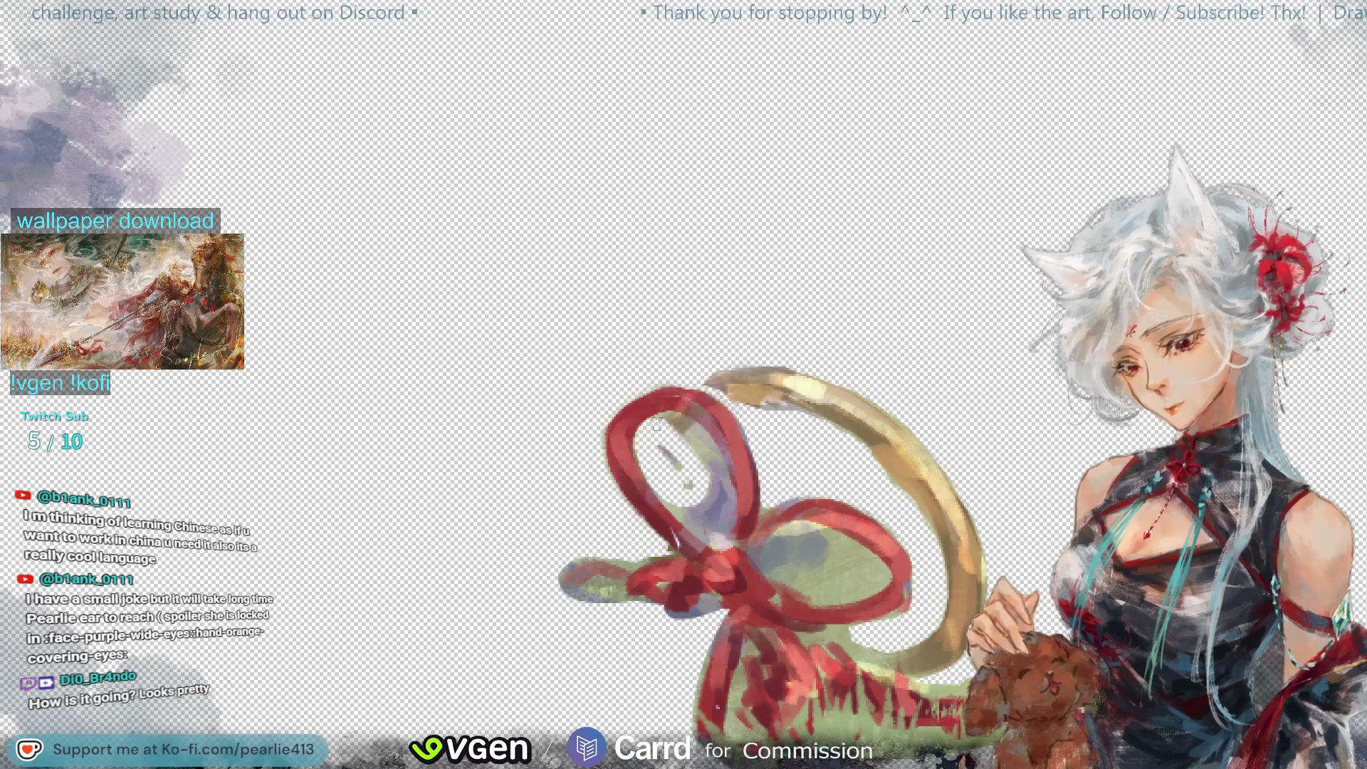
pyautogui.hotkey('ctrl', 'z')
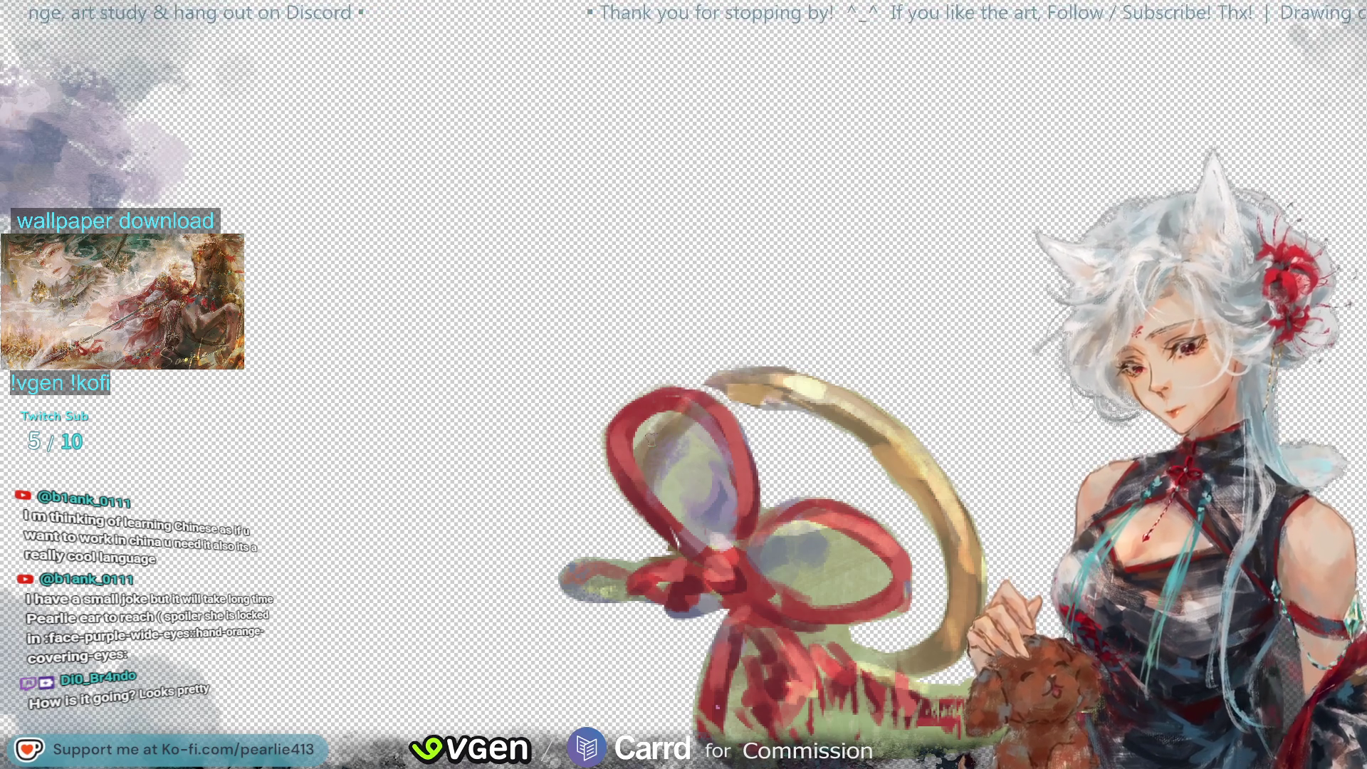
pyautogui.moveTo(659, 443); pyautogui.dragTo(687, 525)
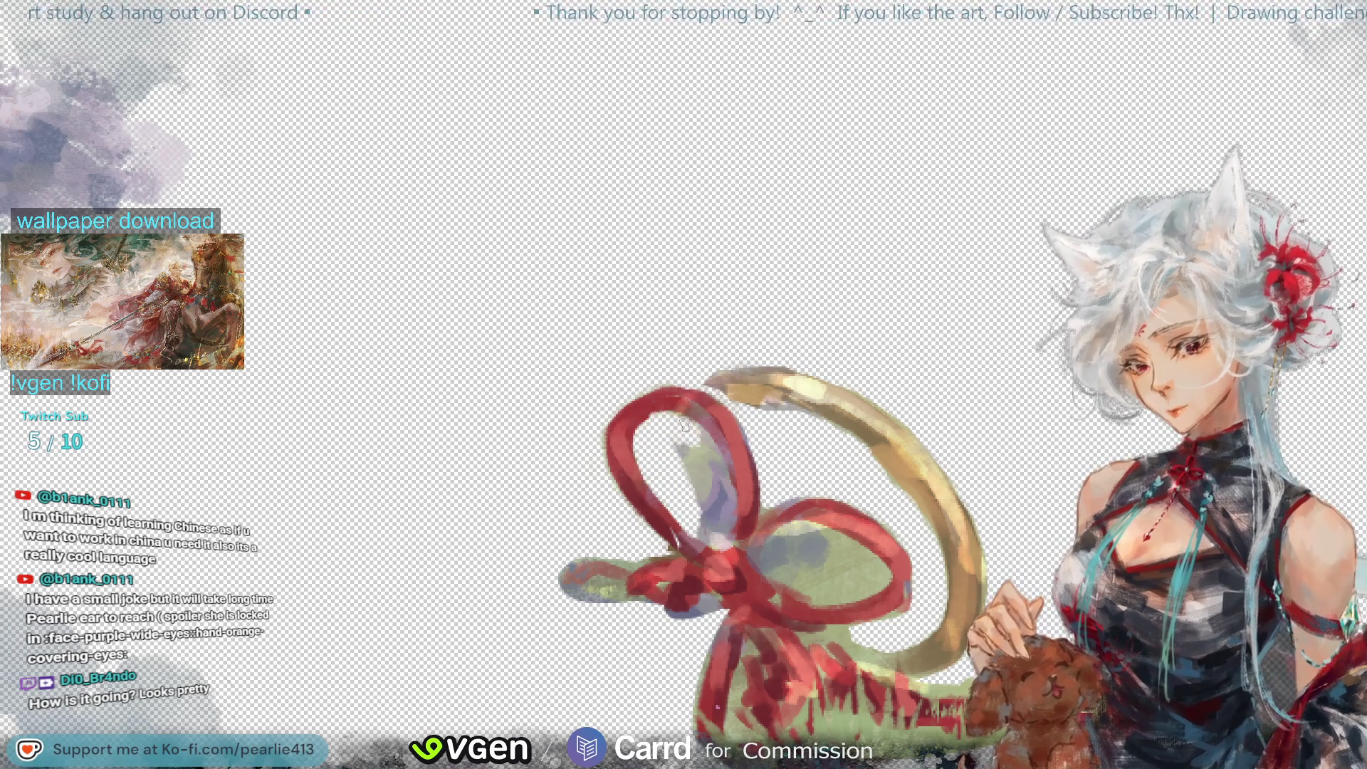
pyautogui.moveTo(680, 425); pyautogui.dragTo(701, 504)
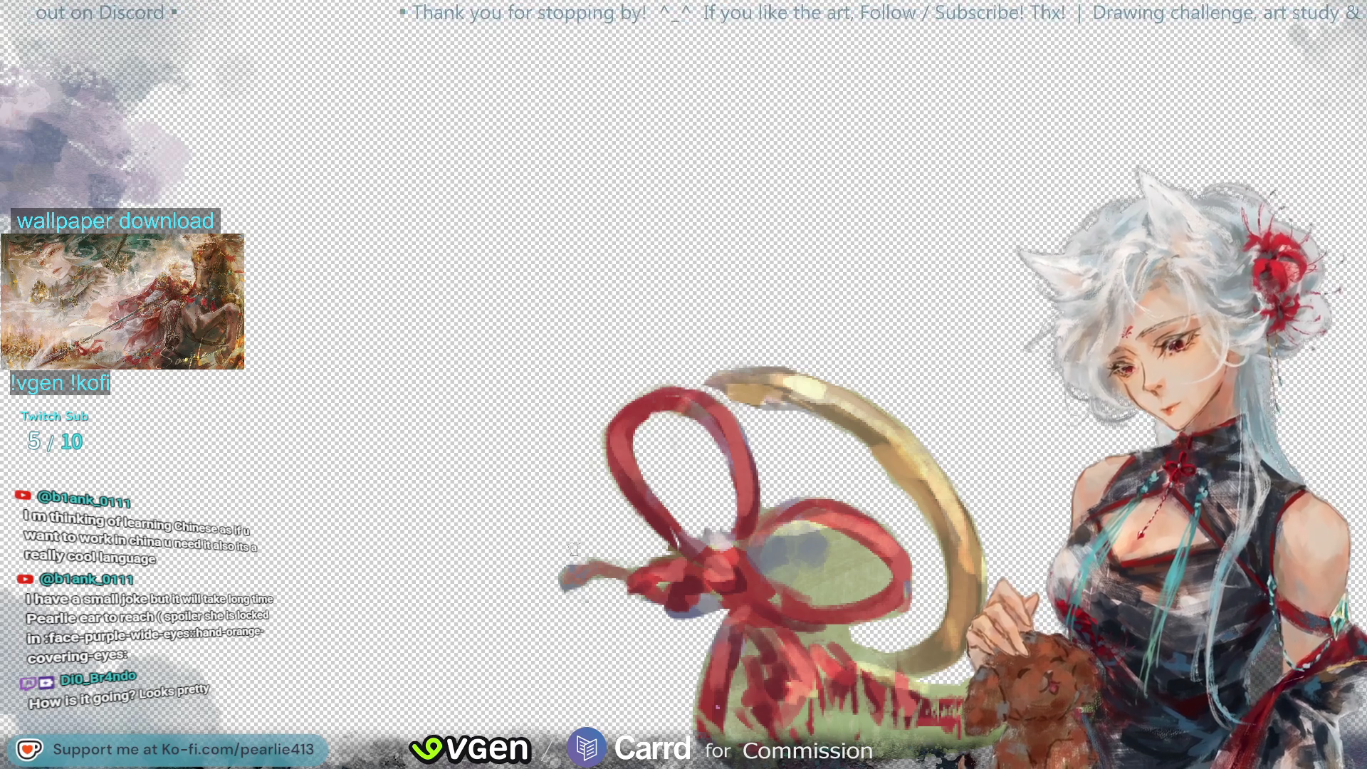
pyautogui.moveTo(809, 554)
pyautogui.mouseDown()
pyautogui.moveTo(766, 558)
pyautogui.moveTo(802, 532)
pyautogui.mouseUp()
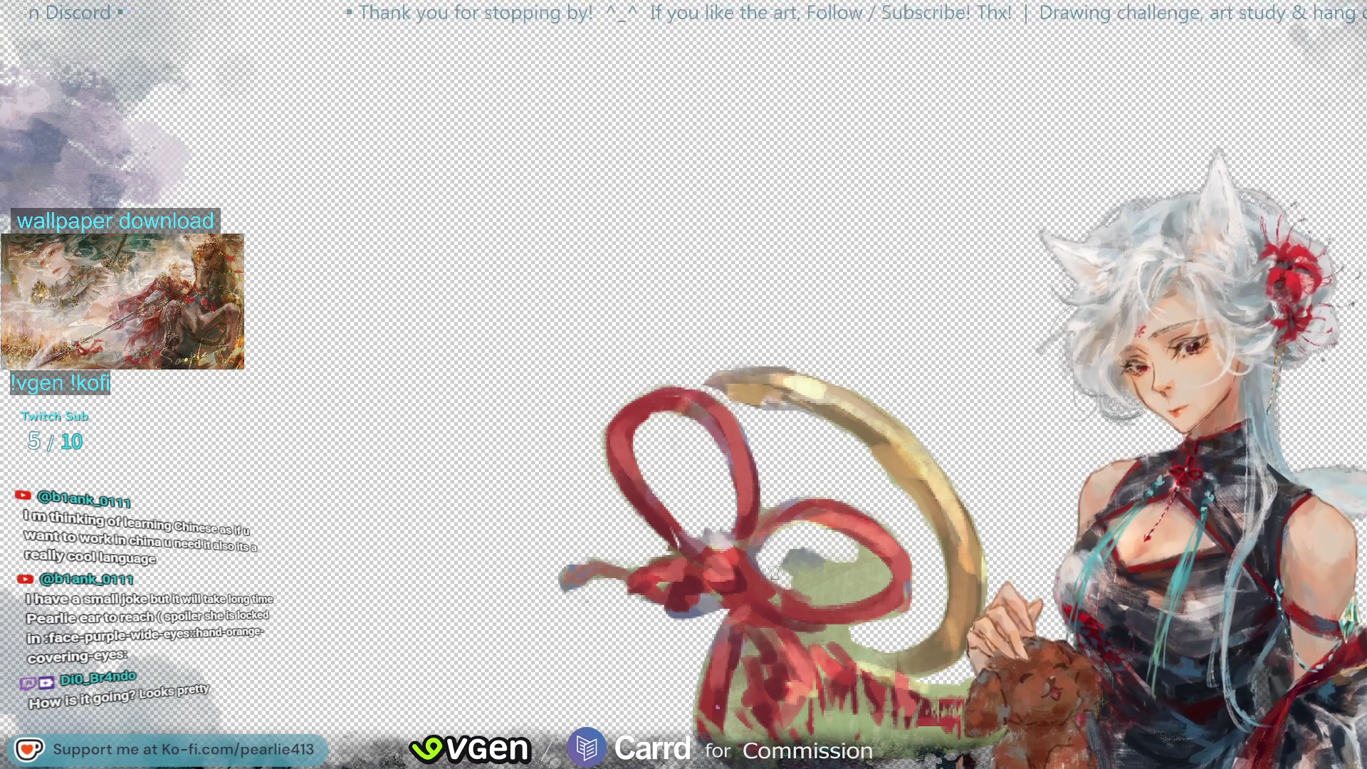
pyautogui.moveTo(847, 583)
pyautogui.mouseDown()
pyautogui.moveTo(812, 570)
pyautogui.moveTo(870, 573)
pyautogui.mouseUp()
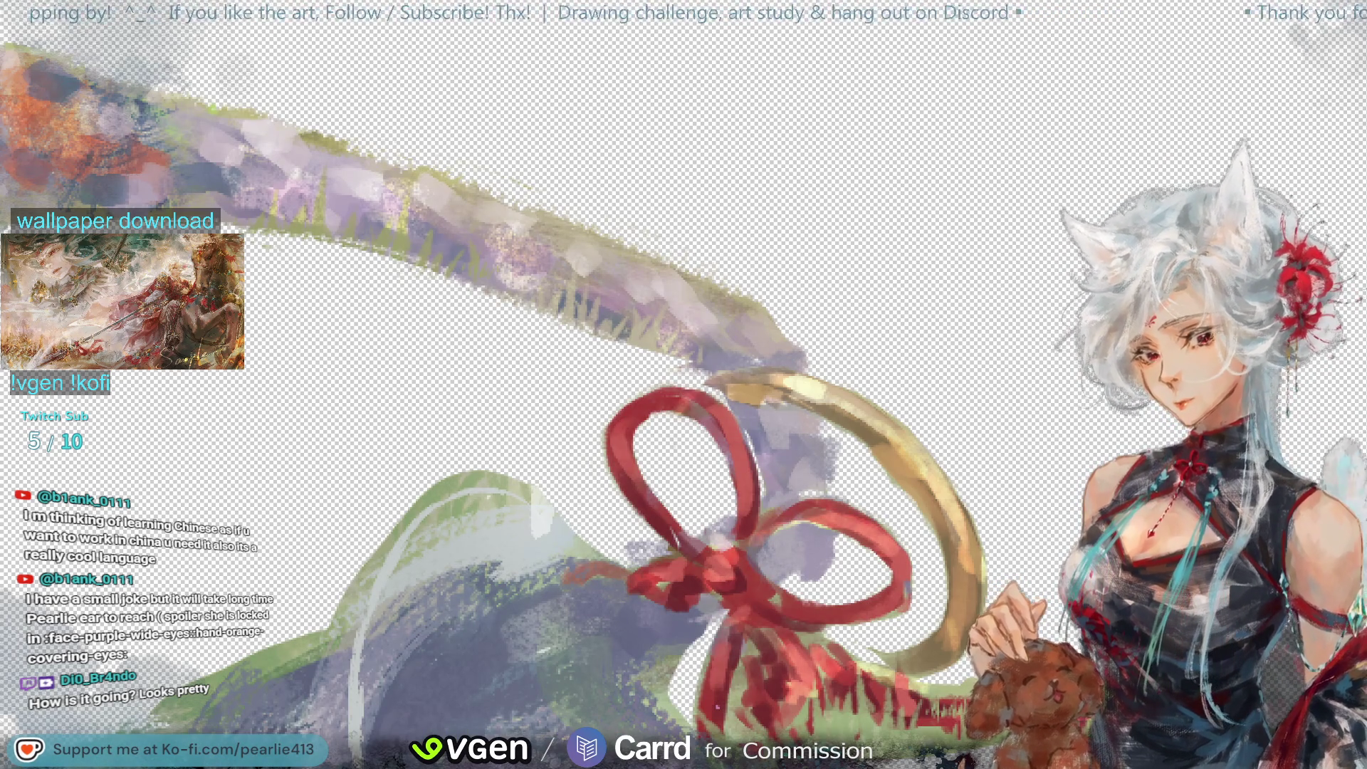
# Step: Sample the ribbon red and ring gold, then paint the ring's arc inside the bow's upper loop
pyautogui.keyDown('alt'); pyautogui.click(671, 523); pyautogui.keyUp('alt')
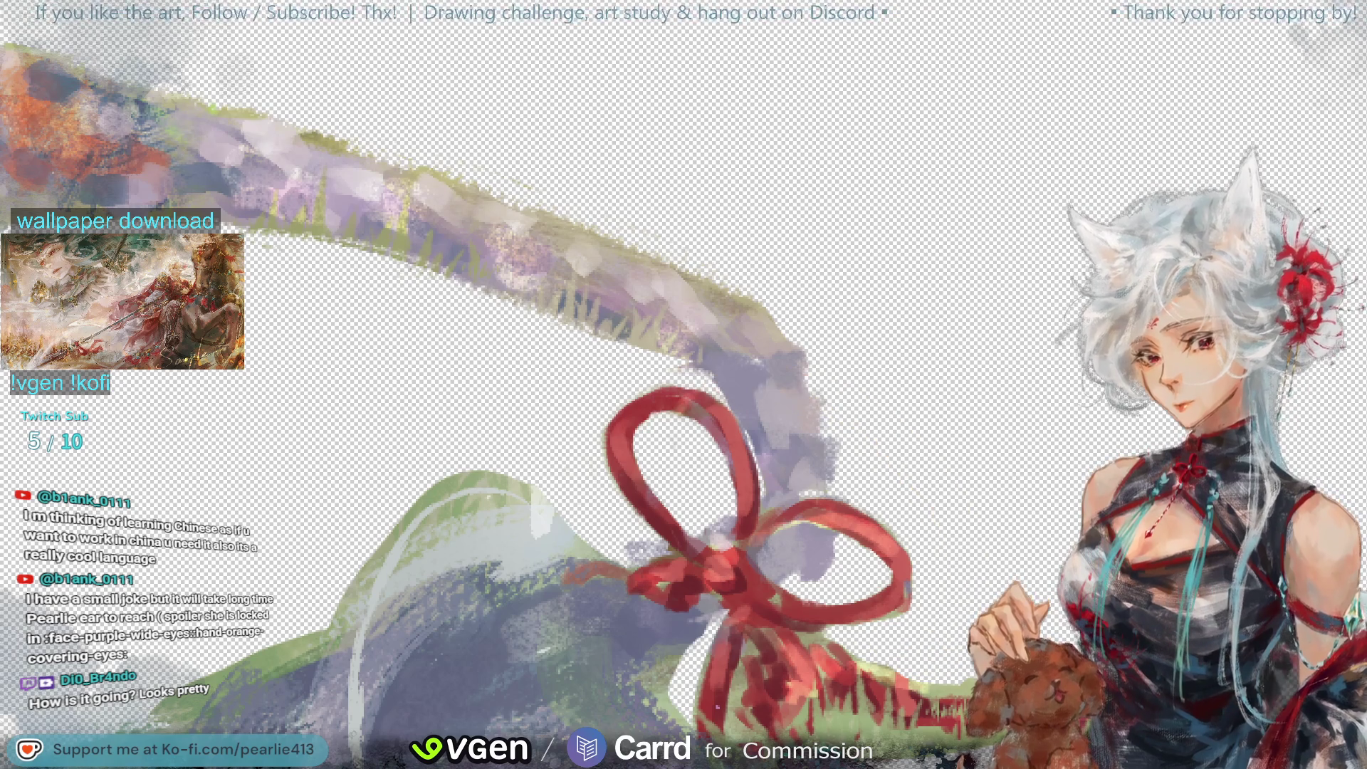
pyautogui.keyDown('alt'); pyautogui.click(869, 423); pyautogui.keyUp('alt')
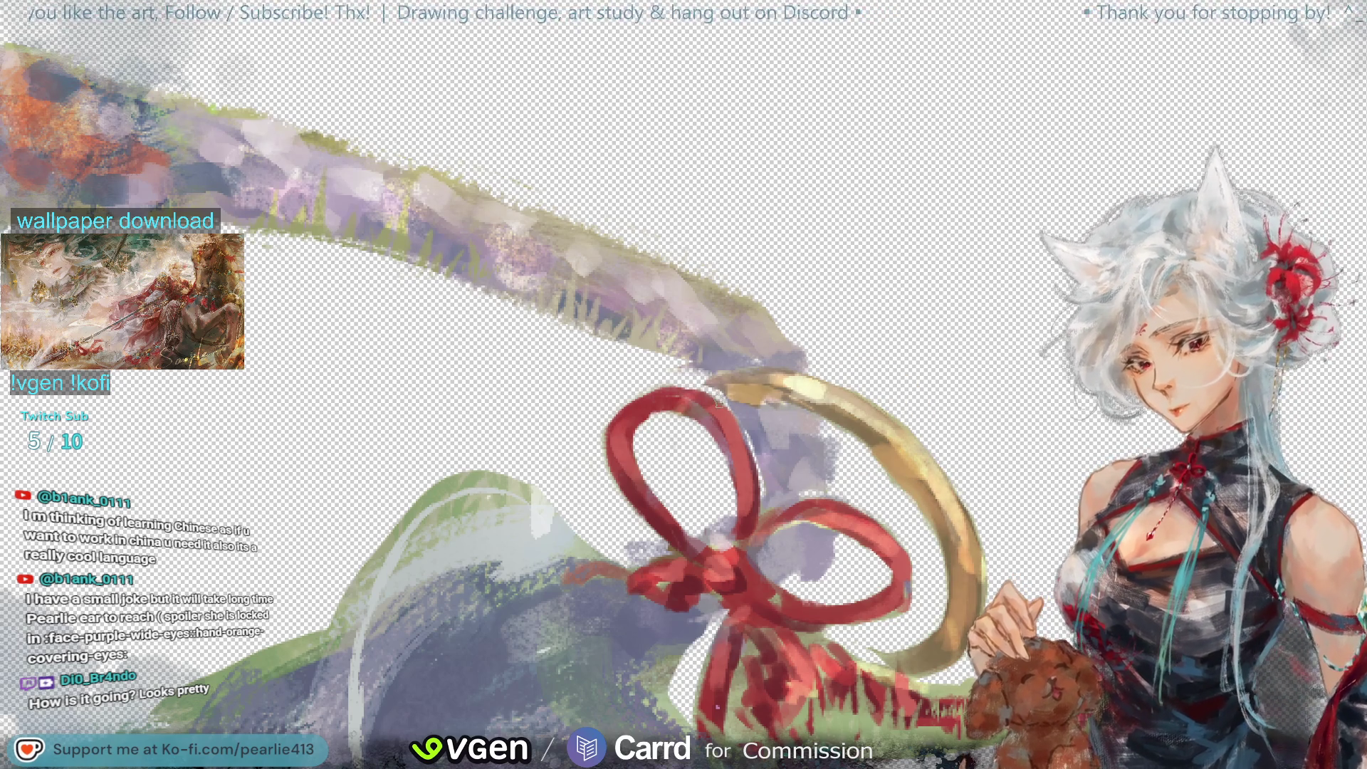
pyautogui.moveTo(683, 415); pyautogui.dragTo(662, 498)
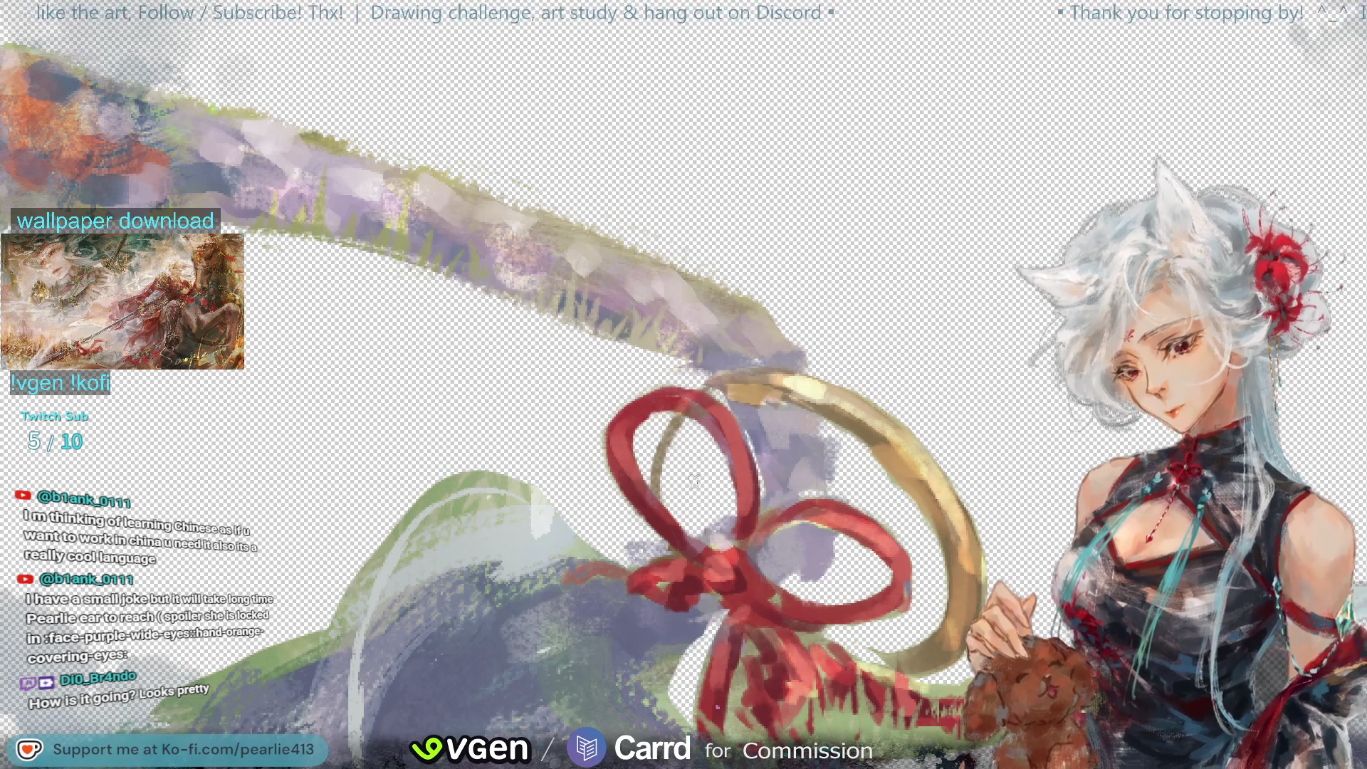
pyautogui.moveTo(685, 417); pyautogui.dragTo(662, 495)
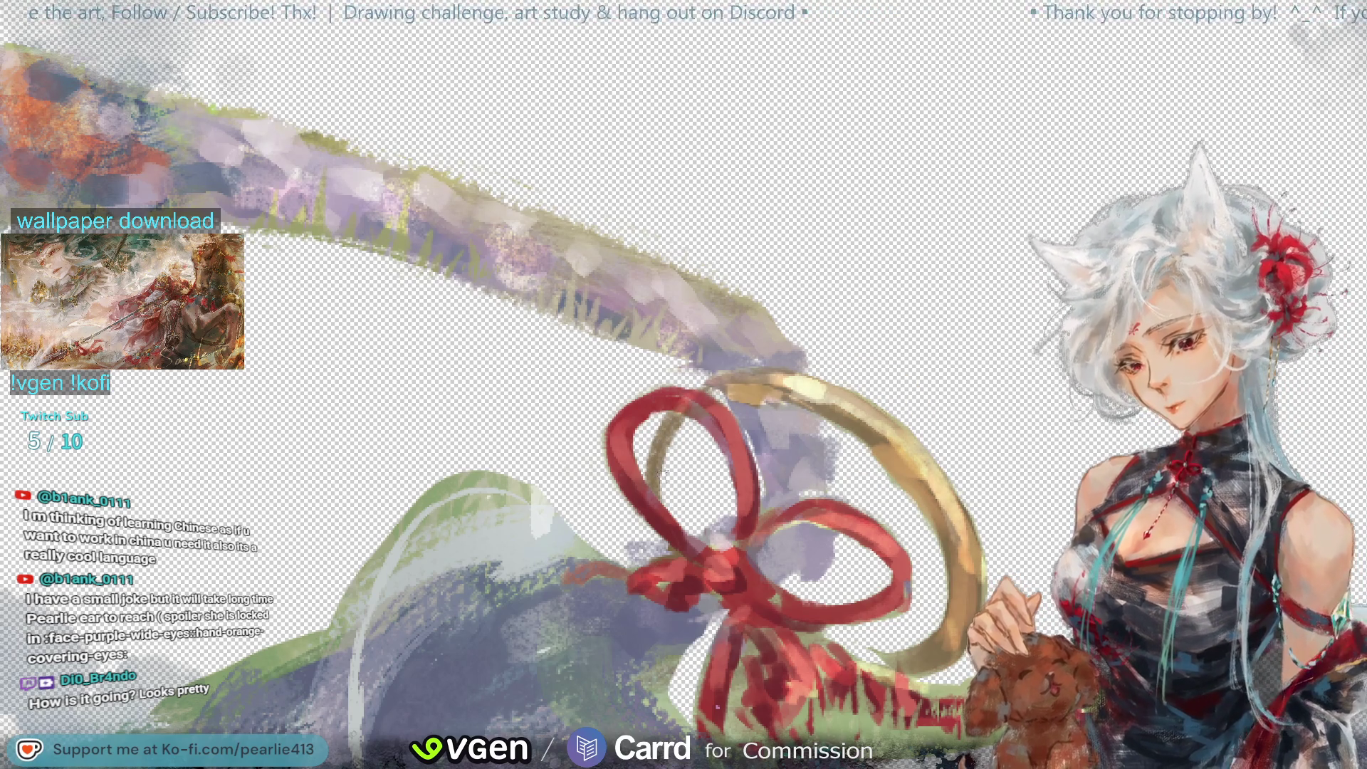
pyautogui.moveTo(674, 439); pyautogui.dragTo(661, 498)
pyautogui.moveTo(722, 395)
pyautogui.mouseDown()
pyautogui.moveTo(672, 459)
pyautogui.moveTo(681, 527)
pyautogui.mouseUp()
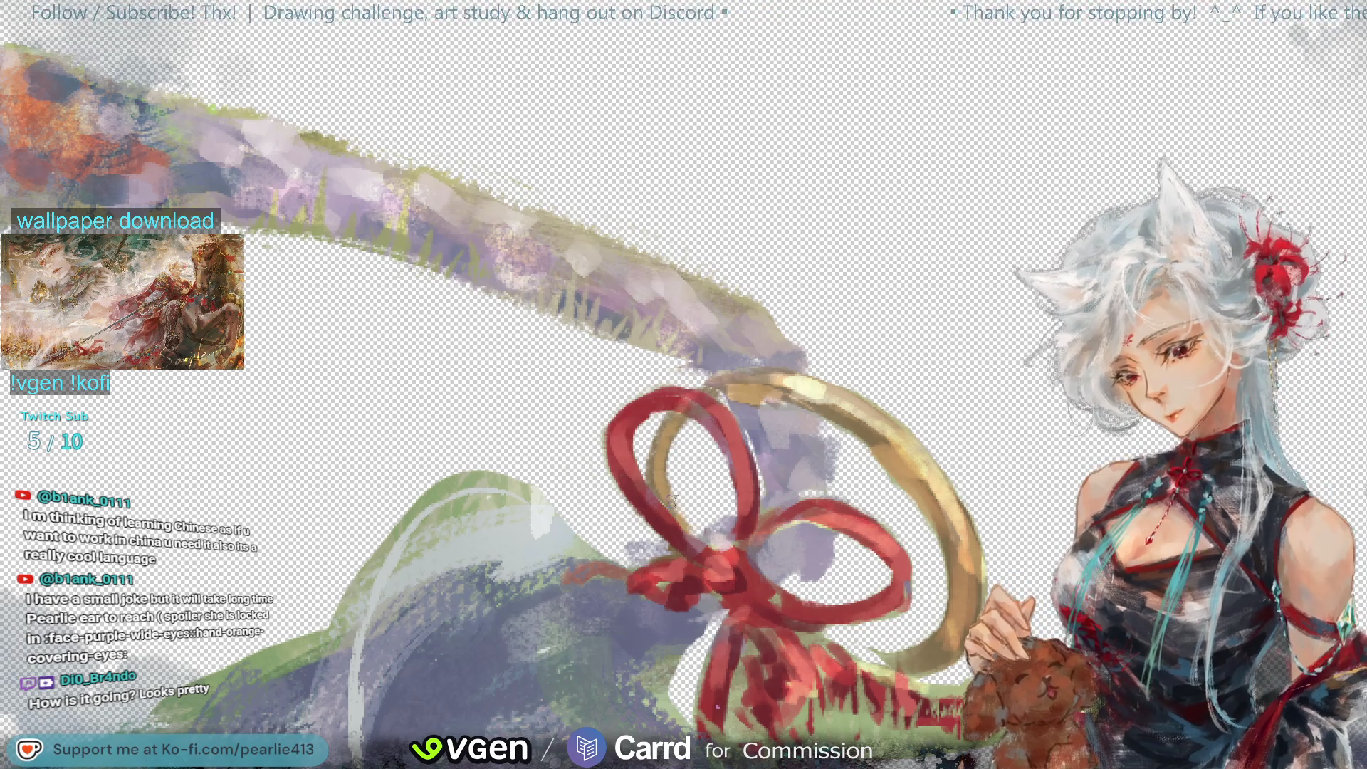
# Step: With the ribbon hidden, extend the ring's lower arc, then show the ribbon and zoom out
pyautogui.hotkey('ctrl', 'z')
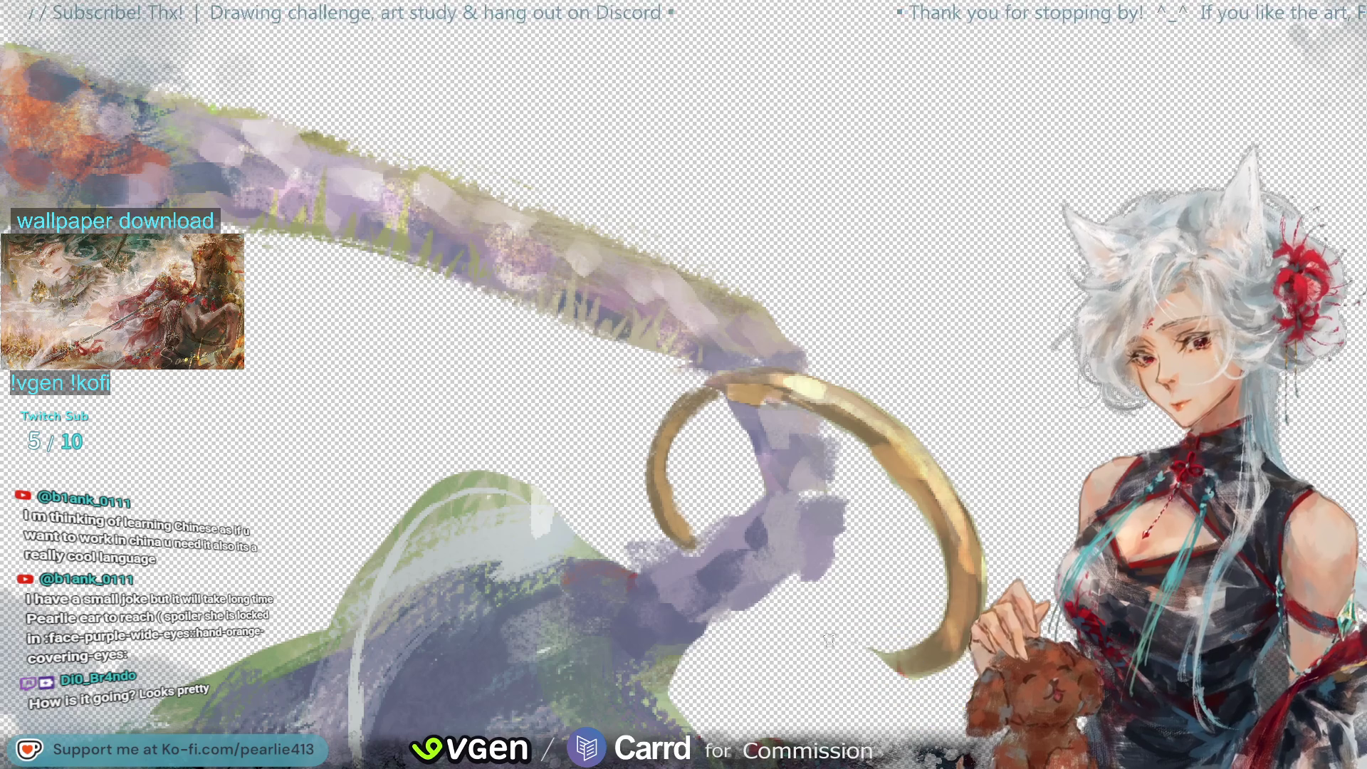
pyautogui.moveTo(766, 616); pyautogui.dragTo(902, 662)
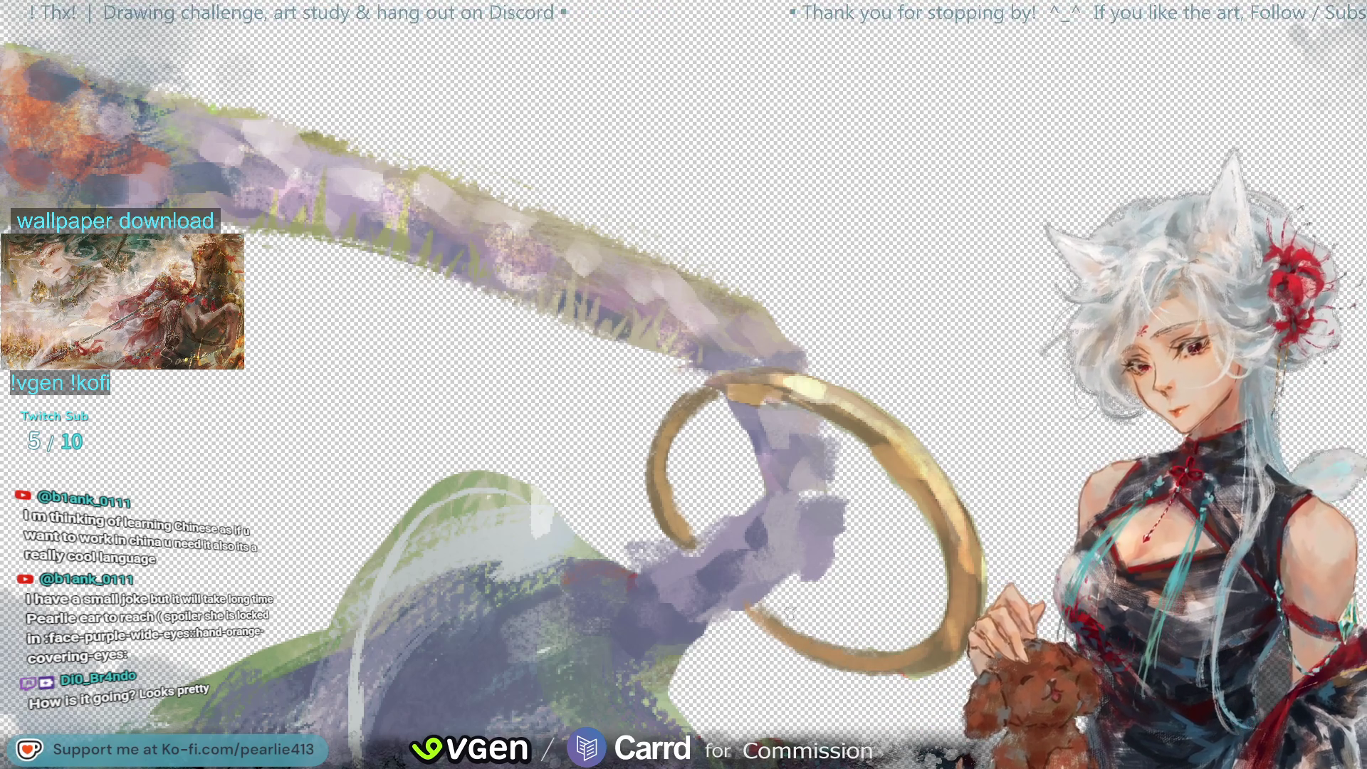
pyautogui.hotkey('ctrl', 'z')
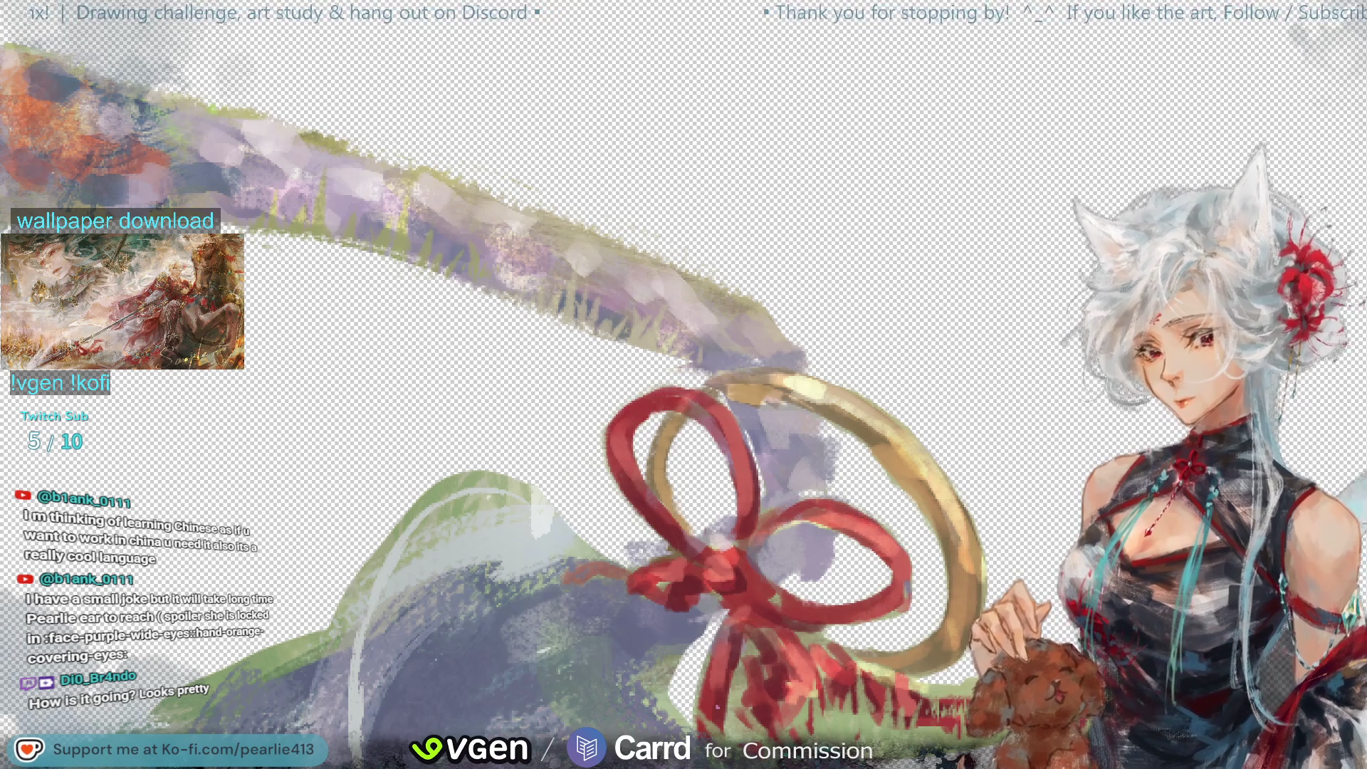
pyautogui.hotkey('ctrl', '-')
pyautogui.hotkey('ctrl', '-')
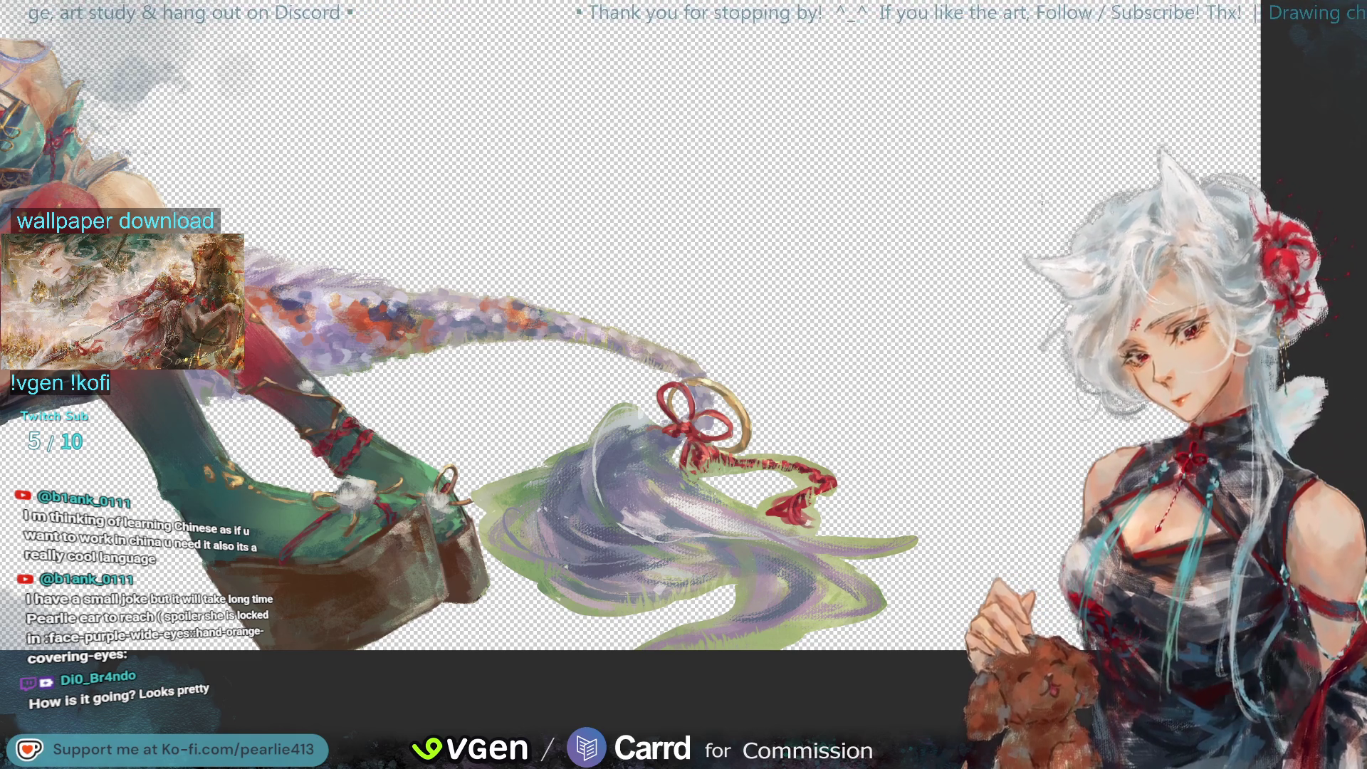
# Step: Zoom out to see the woman against the meadow and tree, then zoom in around the braid and bow
pyautogui.hotkey('ctrl', '-')
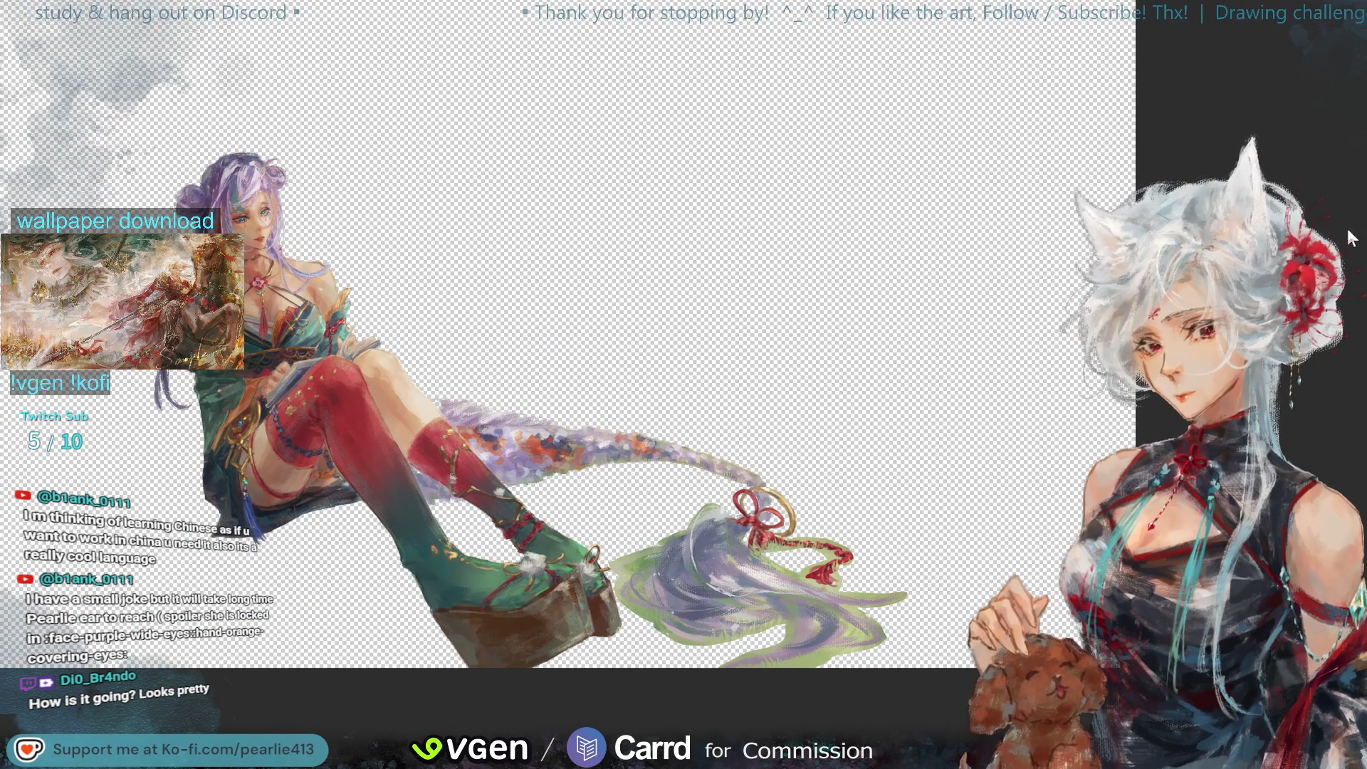
pyautogui.hotkey('ctrl', '+')
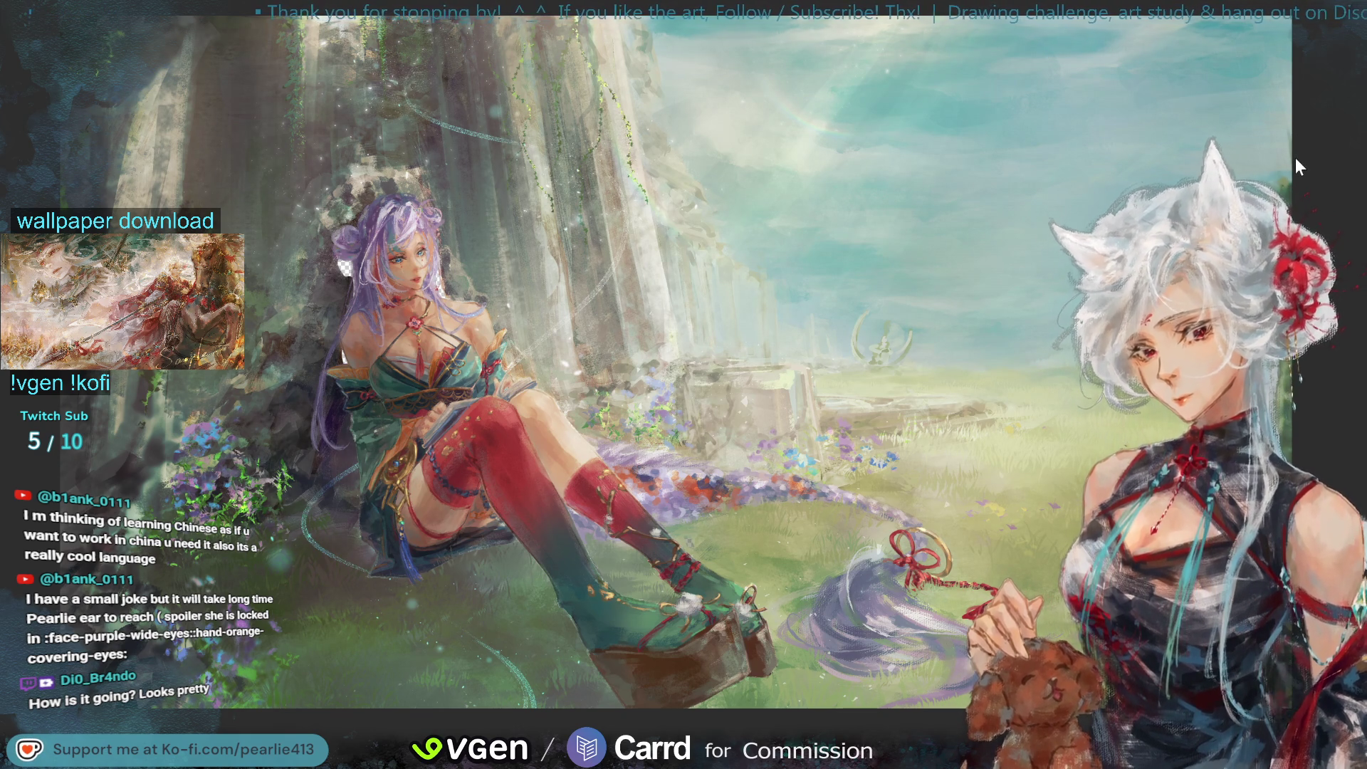
pyautogui.scroll(3, 1303, 142)
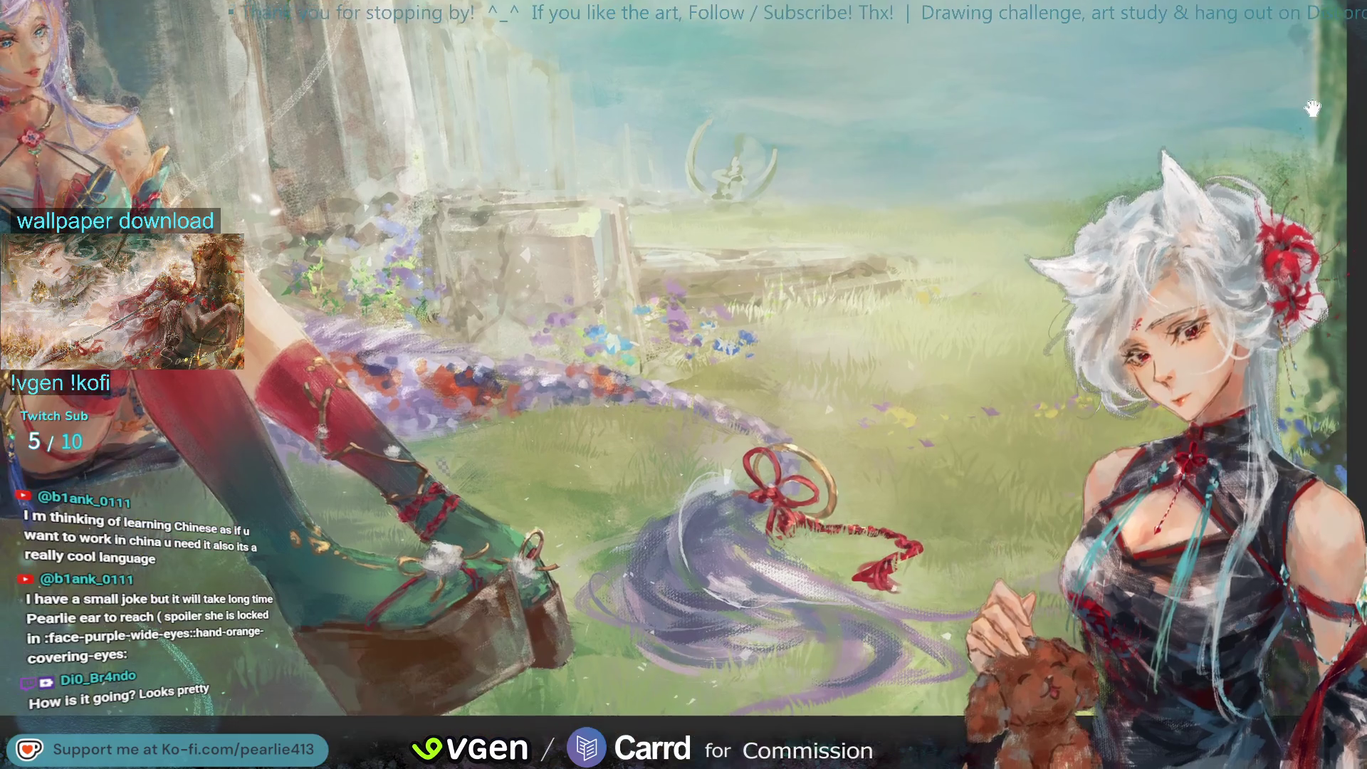